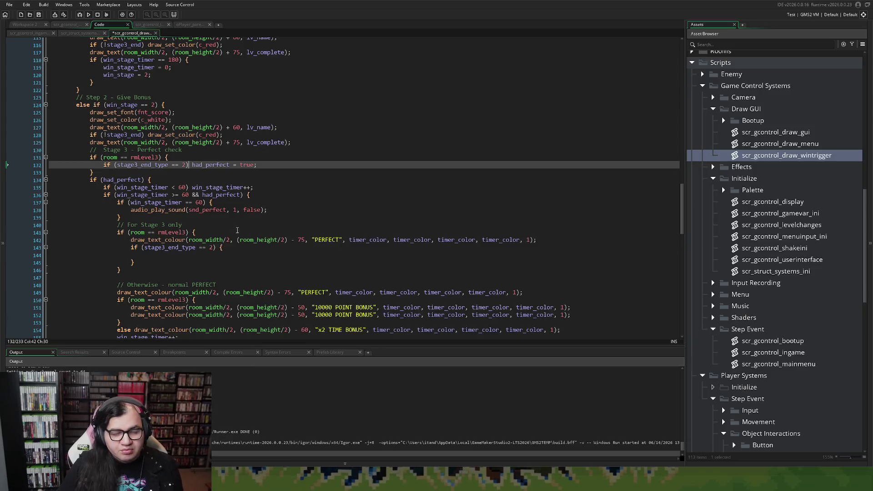
# Add the comment '// Perfect Animation' above the perfect-animation block.
pyautogui.click(107, 173)
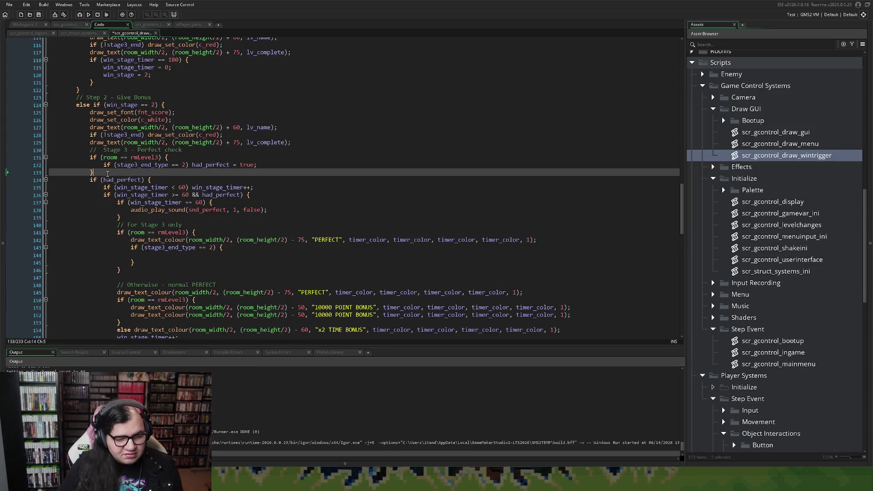
pyautogui.press('Return')
pyautogui.write('/')
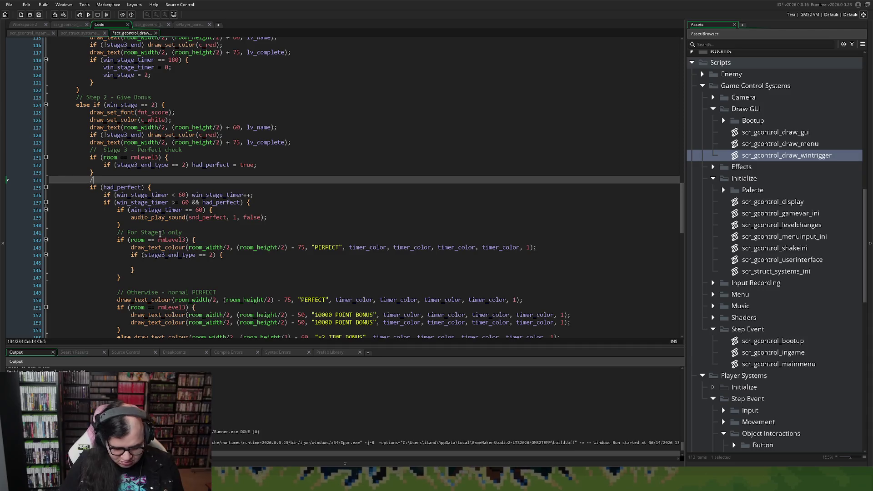
pyautogui.write('/ Perfect ')
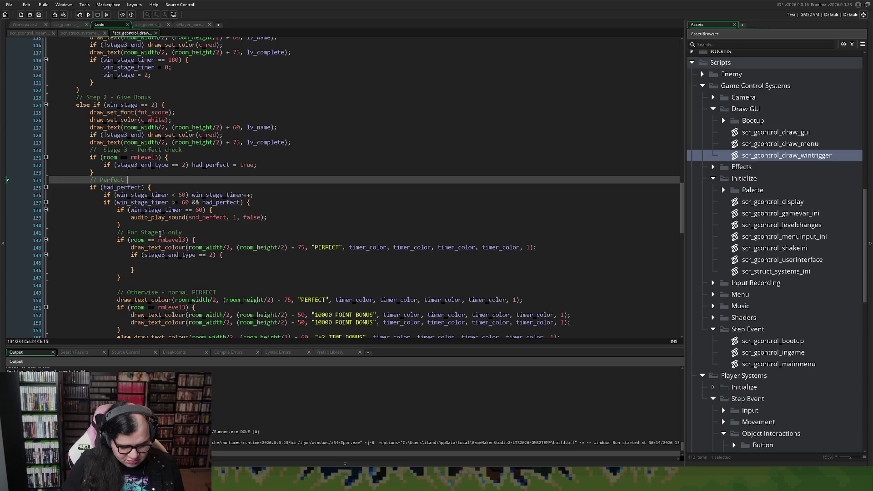
pyautogui.write('resolve.')
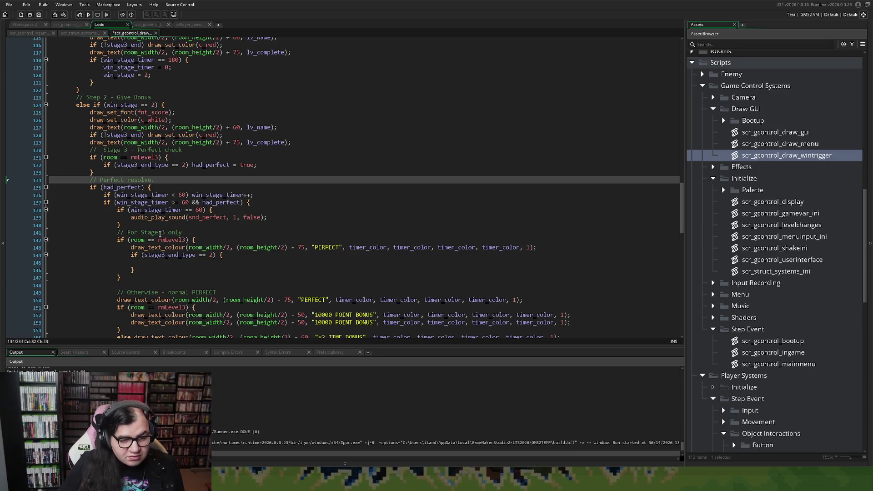
pyautogui.scroll(-2, 200, 205)
pyautogui.moveTo(155, 125); pyautogui.dragTo(129, 131)
pyautogui.write('aNI')
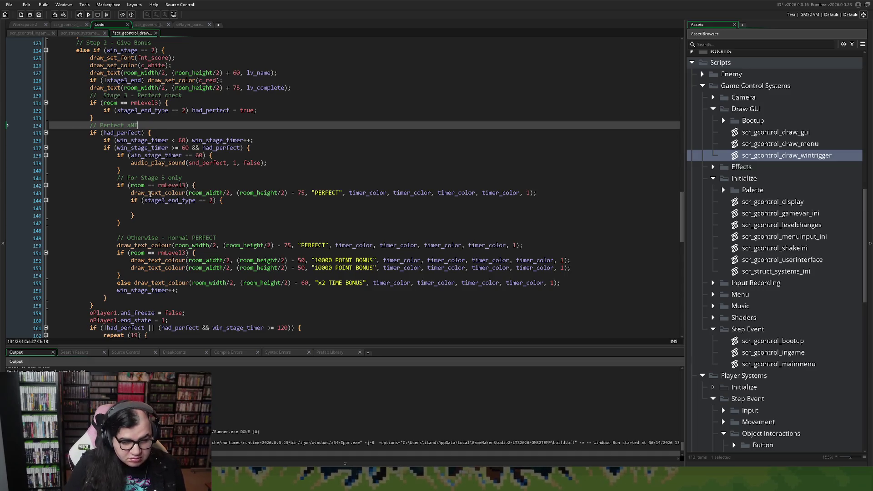
pyautogui.press('BackSpace')
pyautogui.press('BackSpace')
pyautogui.press('BackSpace')
pyautogui.write('An')
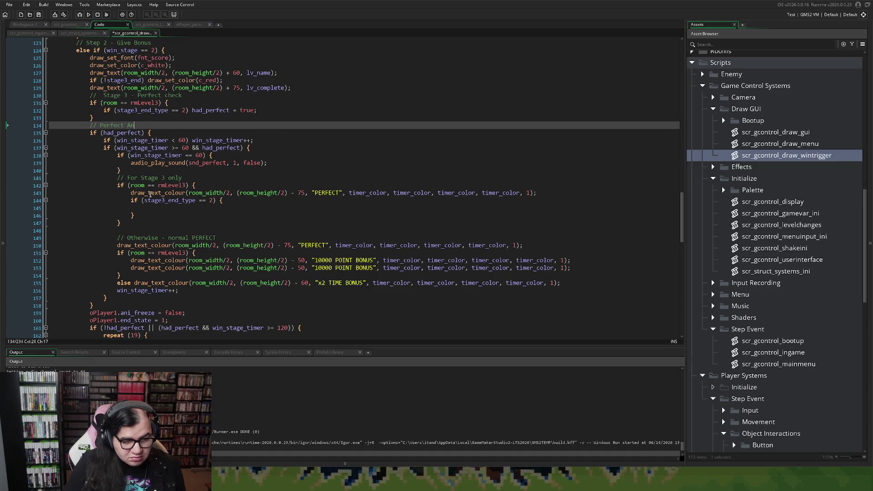
pyautogui.write('imation')
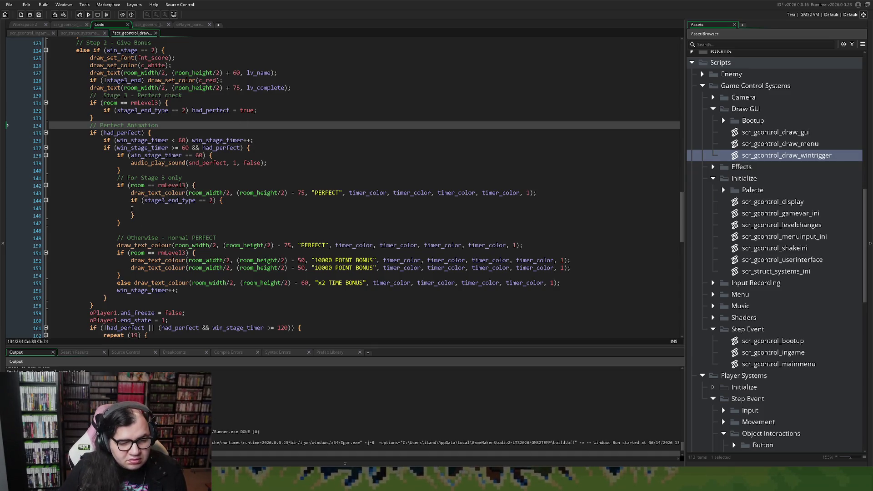
# Extend the stage3_end_type condition with && global.game.bonus_mep == 20.
pyautogui.click(139, 210)
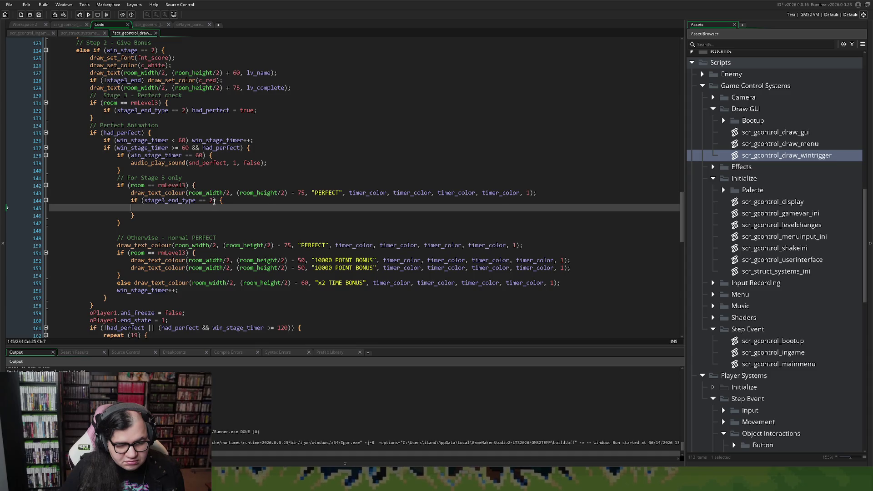
pyautogui.click(213, 200)
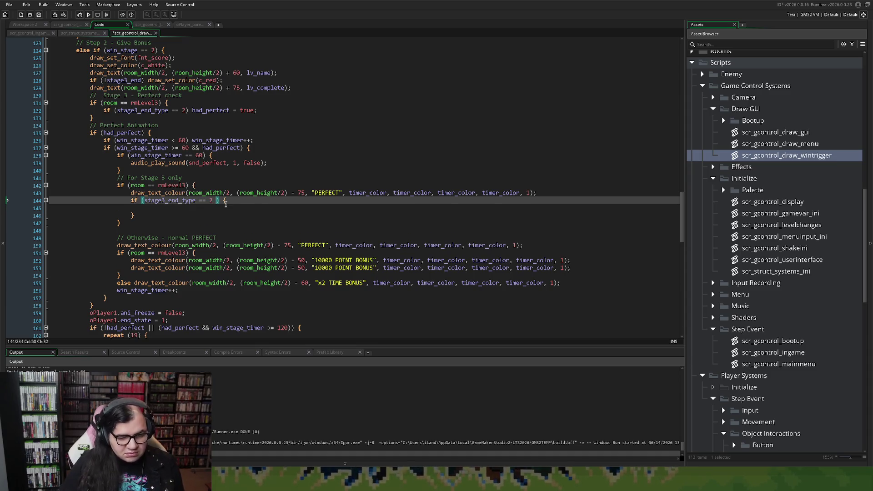
pyautogui.write('&&')
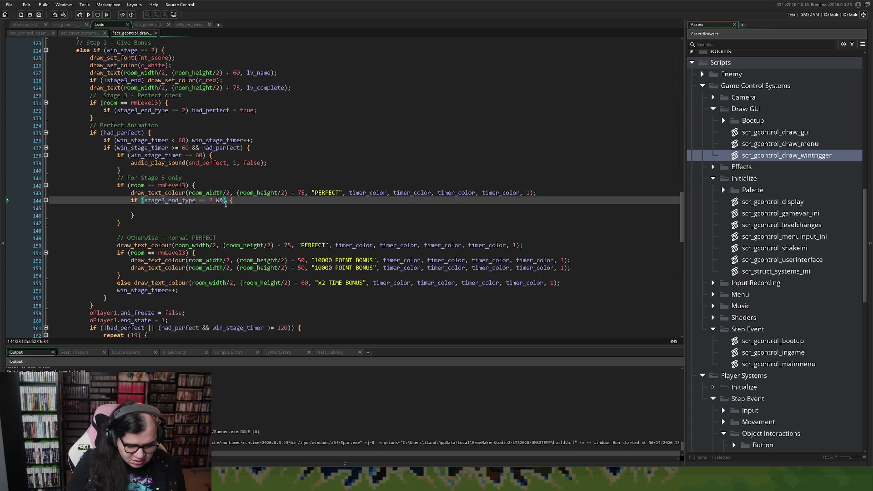
pyautogui.write(' g')
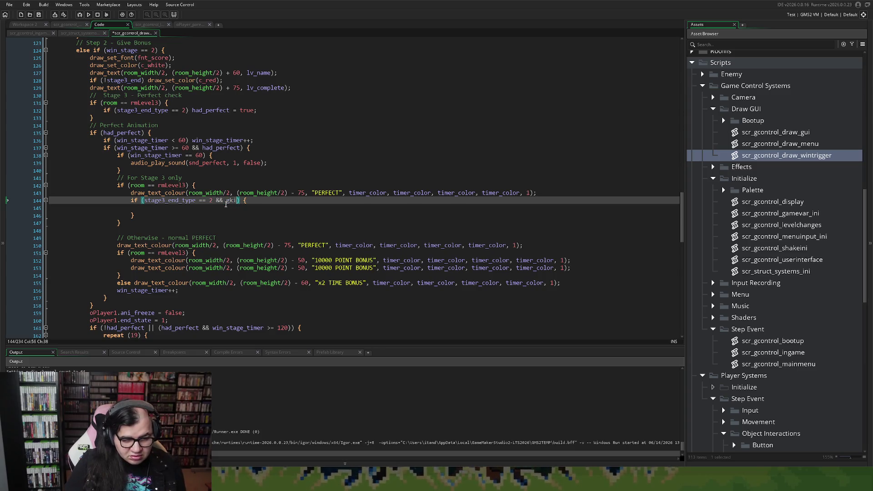
pyautogui.write('lobal.')
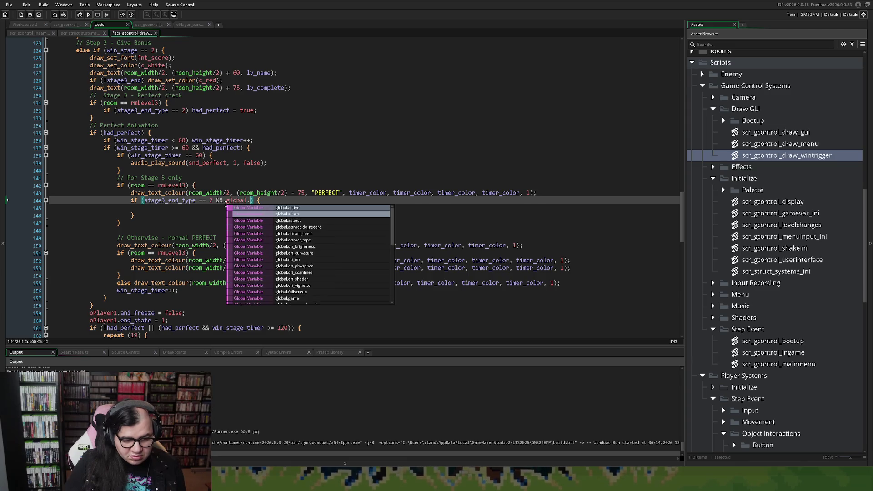
pyautogui.write('game.')
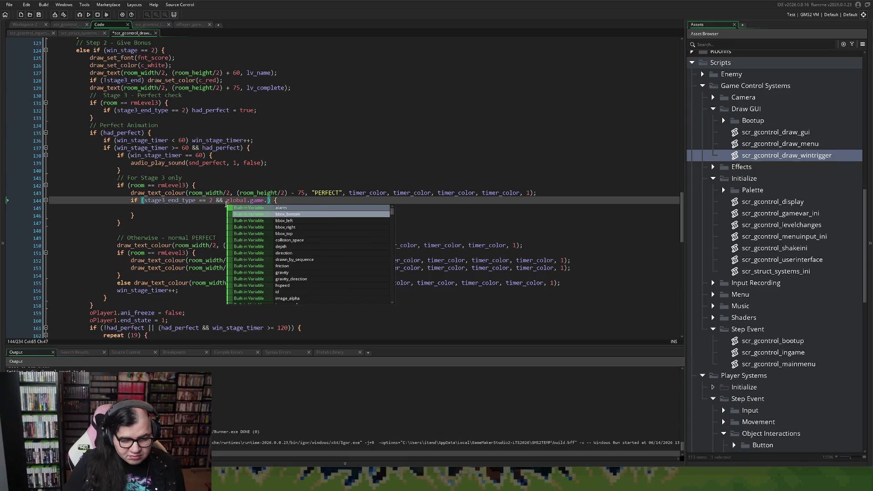
pyautogui.write('bonus_mep')
pyautogui.scroll(1, 273, 213)
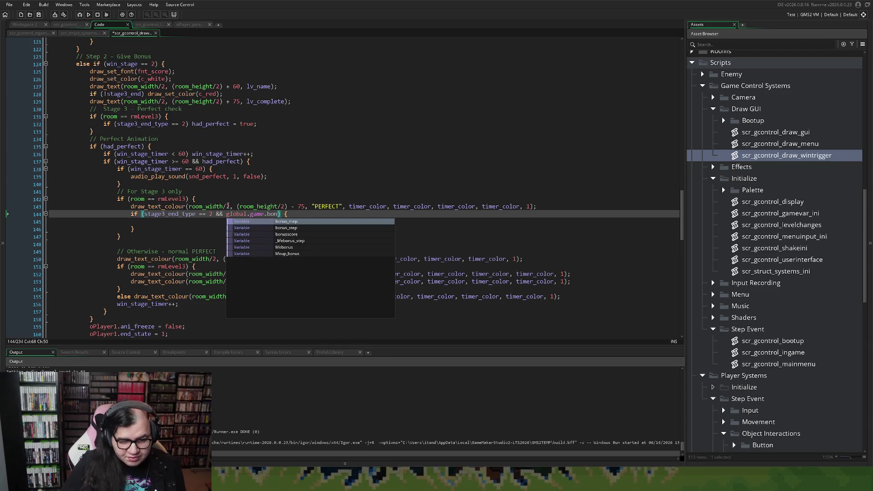
pyautogui.write('== 2-')
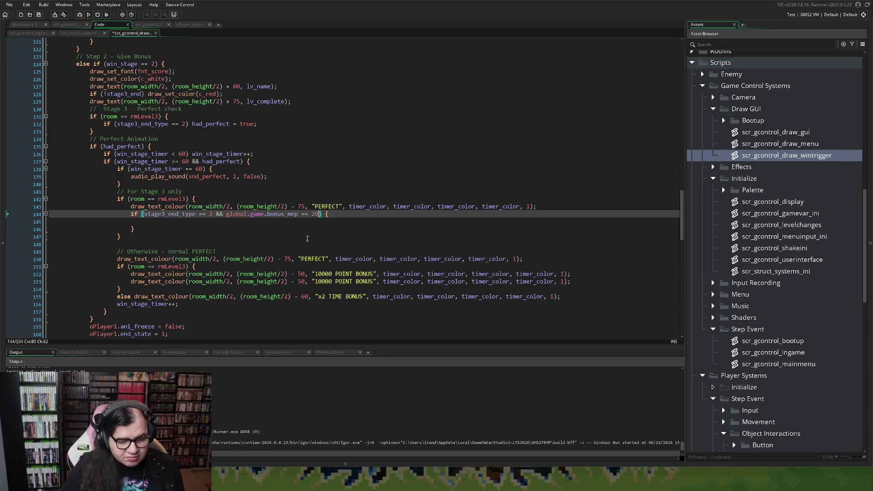
pyautogui.click(144, 222)
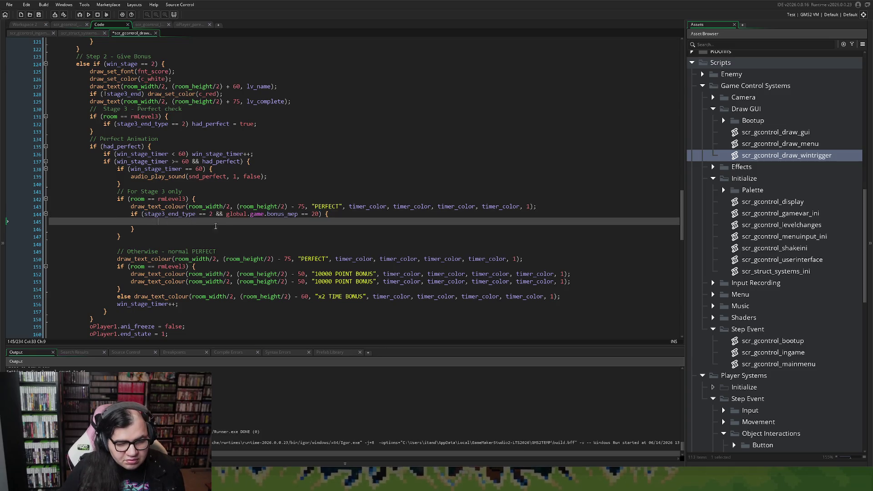
pyautogui.press('BackSpace')
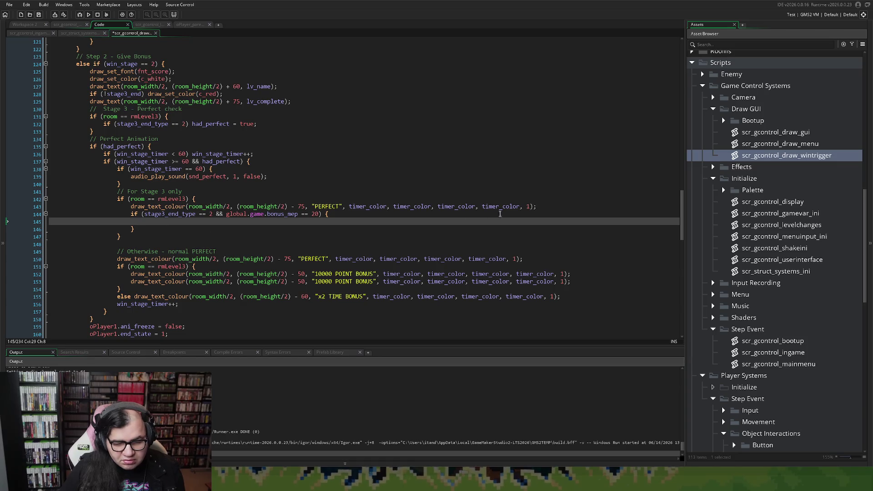
pyautogui.moveTo(547, 207); pyautogui.dragTo(132, 207)
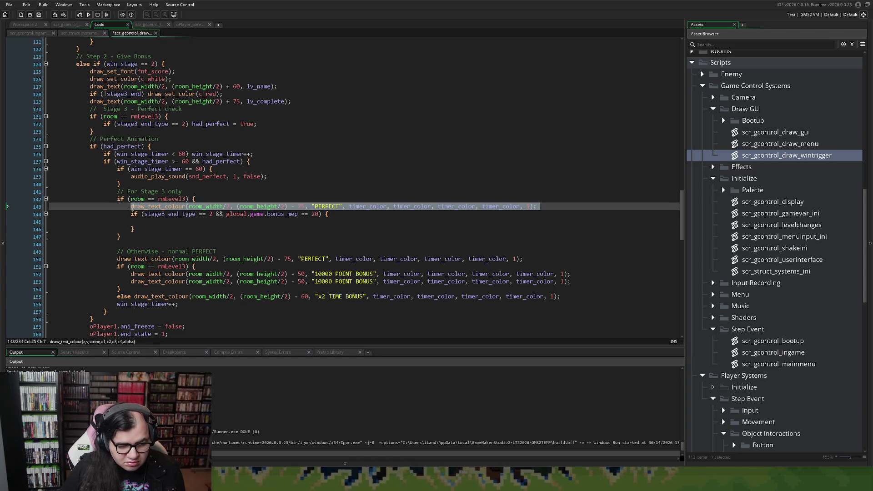
# Move the PERFECT draw call into the new block and reduce the condition to bonus_mep == 20.
pyautogui.hotkey('ctrl', 'c')
pyautogui.click(134, 222)
pyautogui.hotkey('ctrl', 'v')
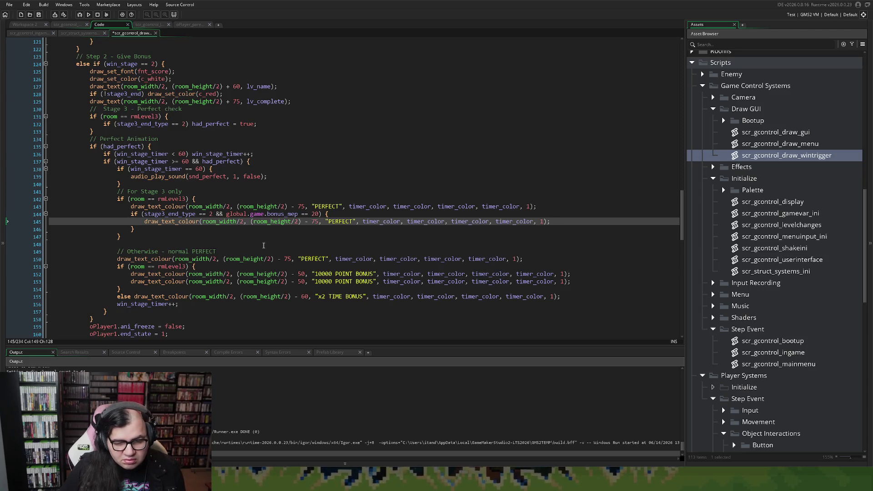
pyautogui.moveTo(537, 209); pyautogui.dragTo(132, 208)
pyautogui.press('BackSpace')
pyautogui.press('BackSpace')
pyautogui.press('BackSpace')
pyautogui.press('BackSpace')
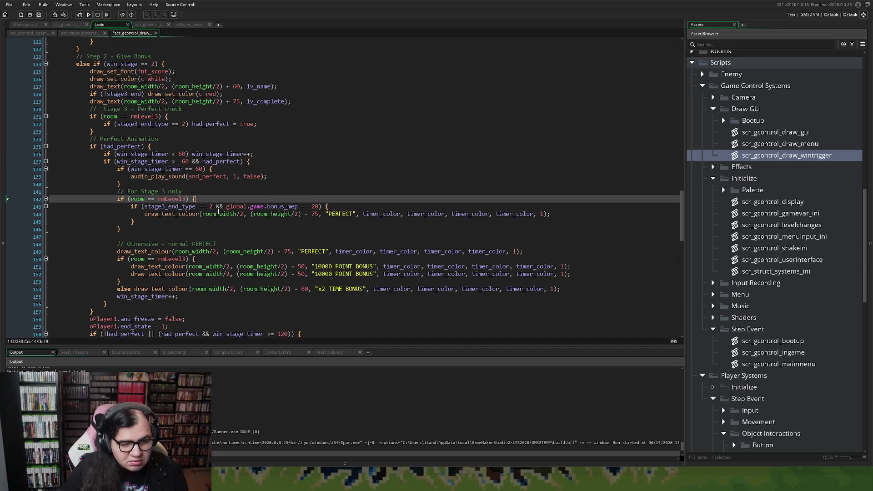
pyautogui.moveTo(226, 207); pyautogui.dragTo(144, 209)
pyautogui.press('BackSpace')
# Add an else line that draws the same PERFECT text.
pyautogui.click(144, 222)
pyautogui.press('Return')
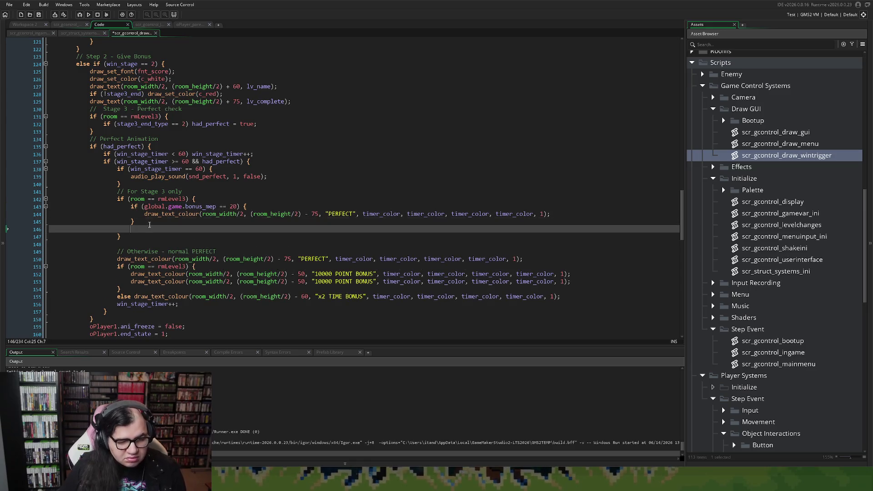
pyautogui.write('else ')
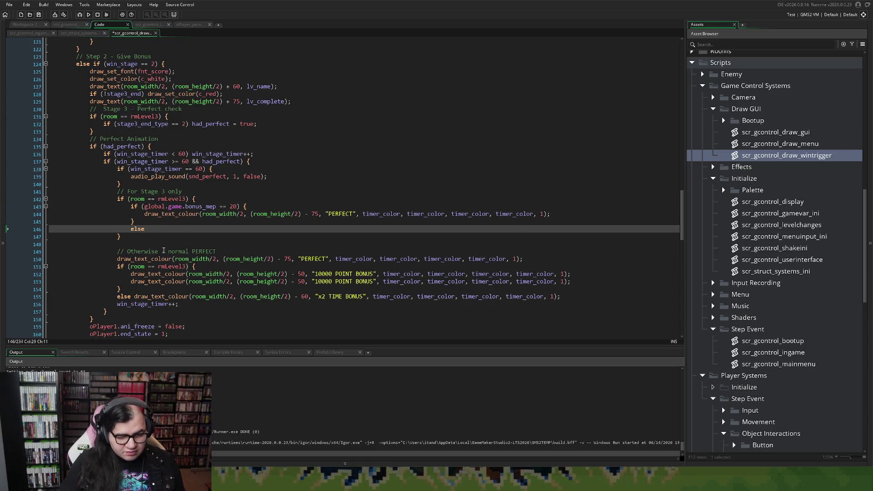
pyautogui.write('{')
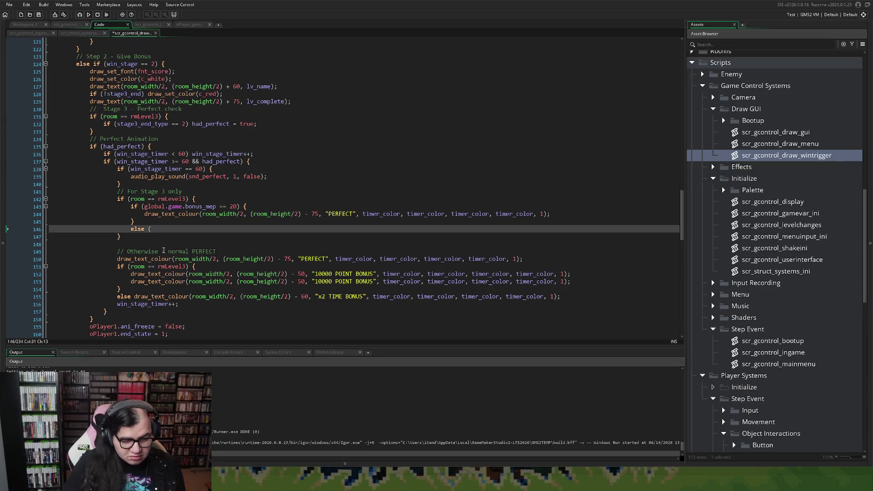
pyautogui.press('BackSpace')
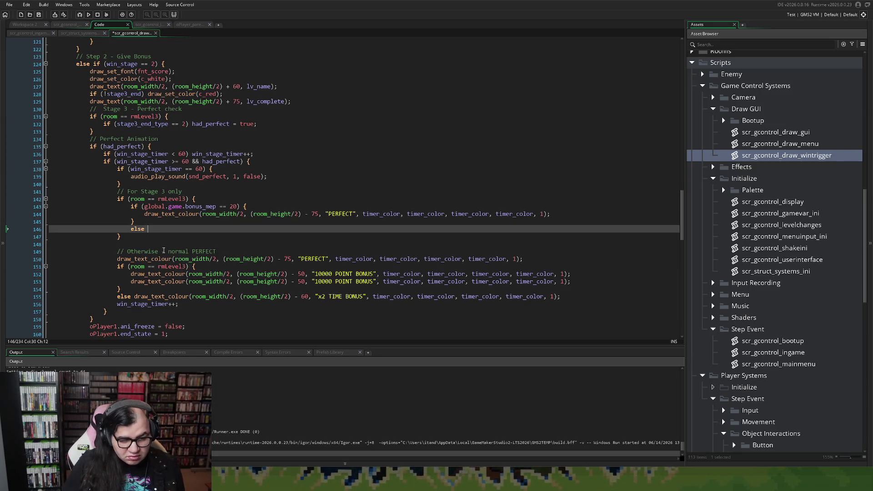
pyautogui.hotkey('ctrl', 'v')
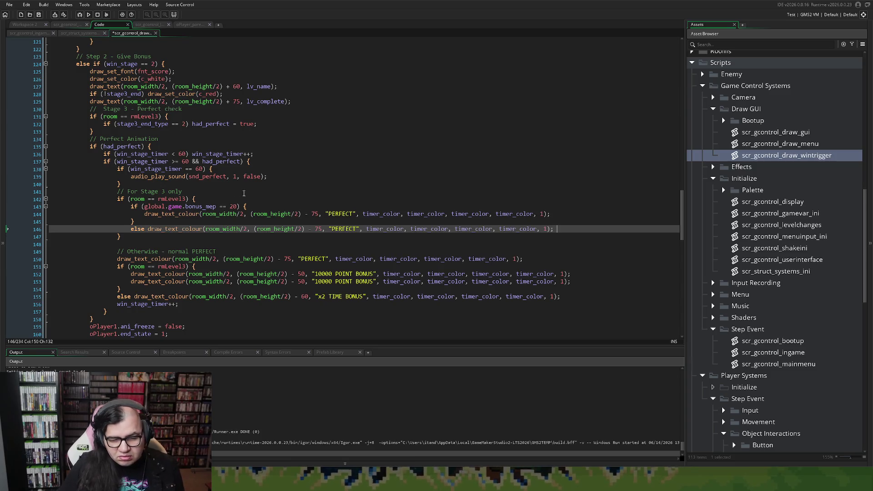
pyautogui.click(357, 229)
pyautogui.click(331, 229)
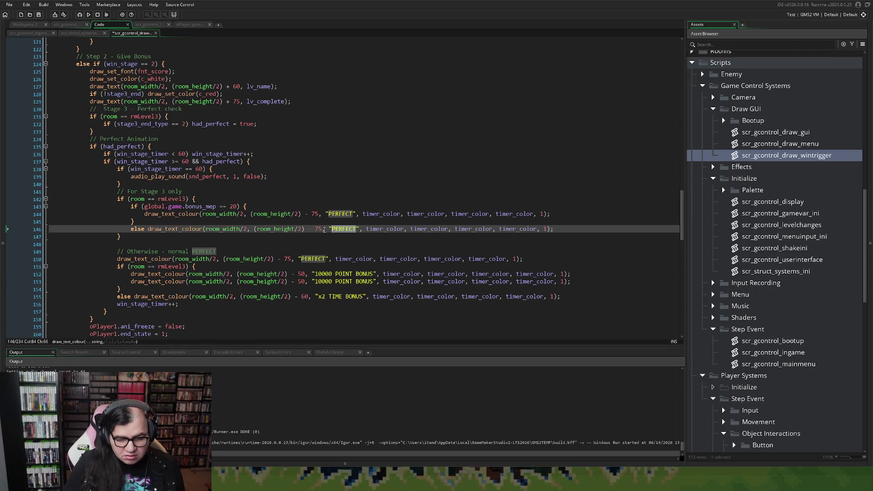
# Change the else line's text from PERFECT to 'ALMOST!!!'.
pyautogui.hotkey('ctrl', 'Delete')
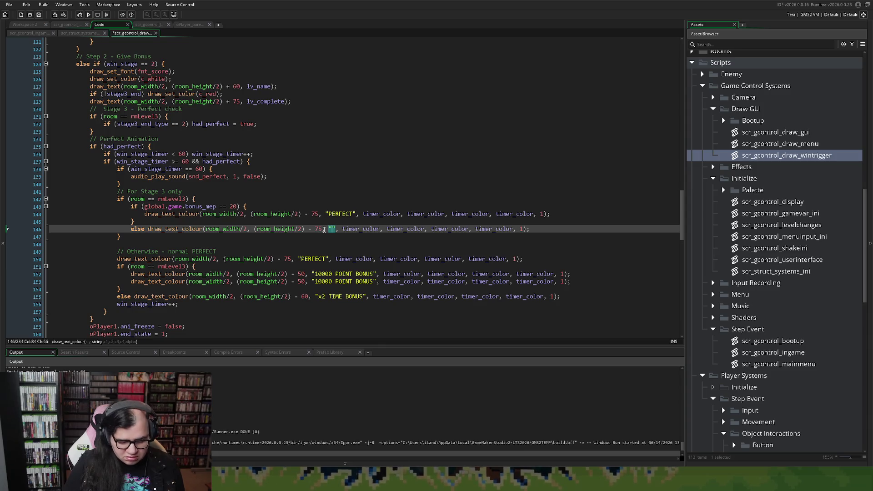
pyautogui.write('SUCCESS')
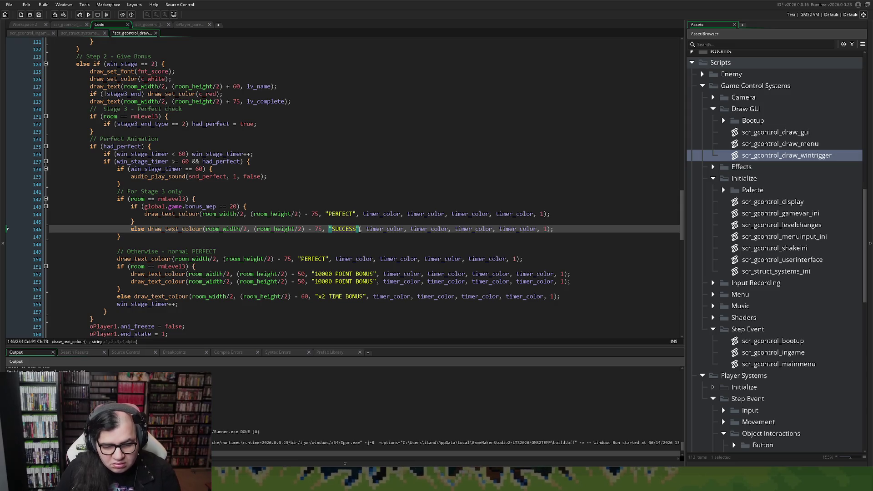
pyautogui.moveTo(359, 230); pyautogui.dragTo(333, 231)
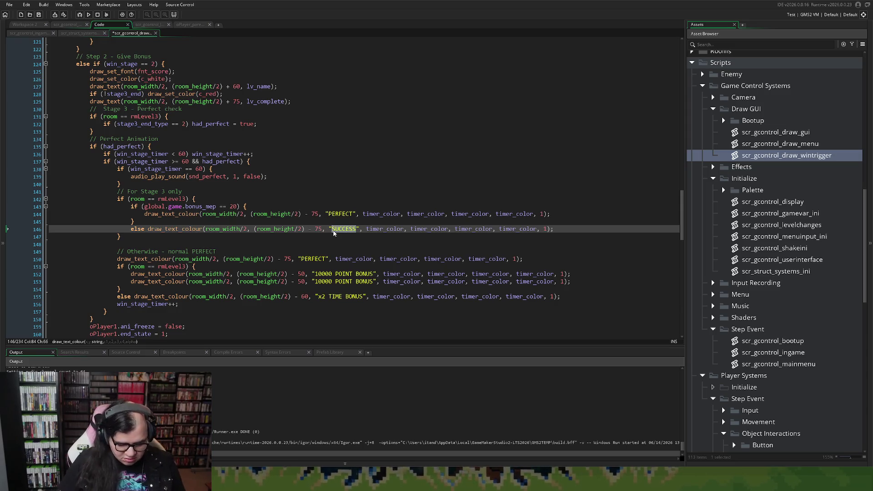
pyautogui.write('MADE')
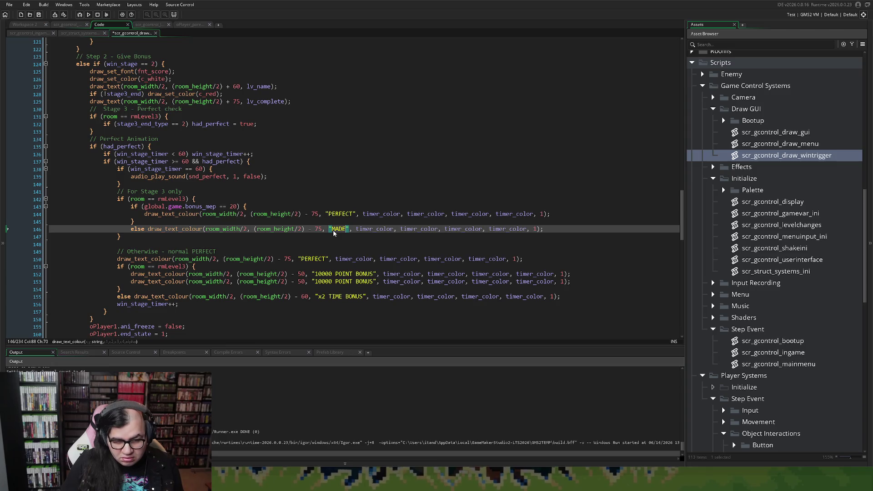
pyautogui.write(' IT!!!')
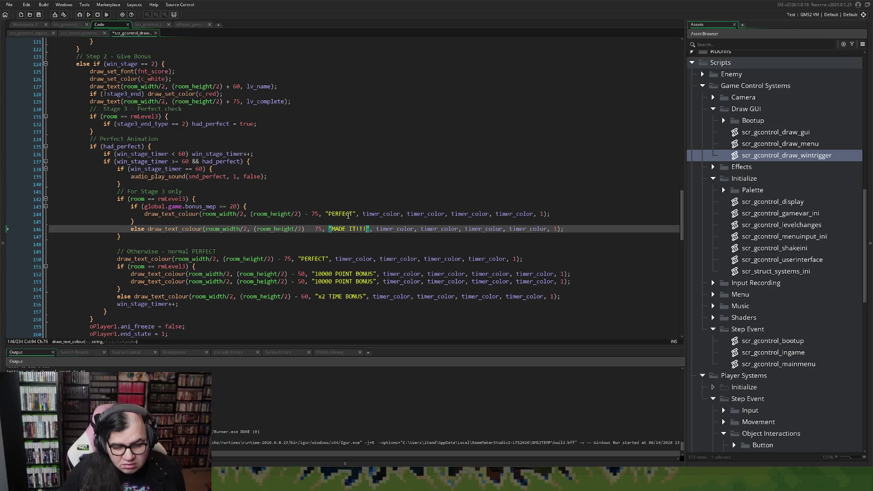
pyautogui.click(354, 214)
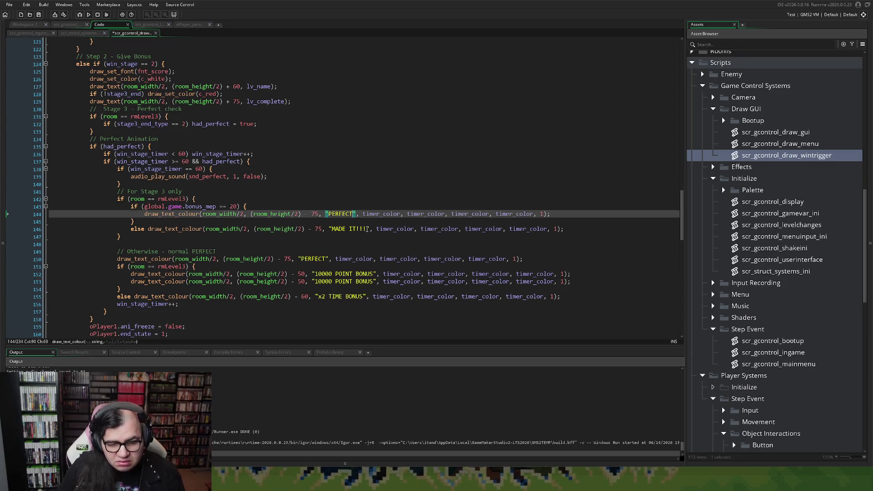
pyautogui.moveTo(367, 230); pyautogui.dragTo(334, 232)
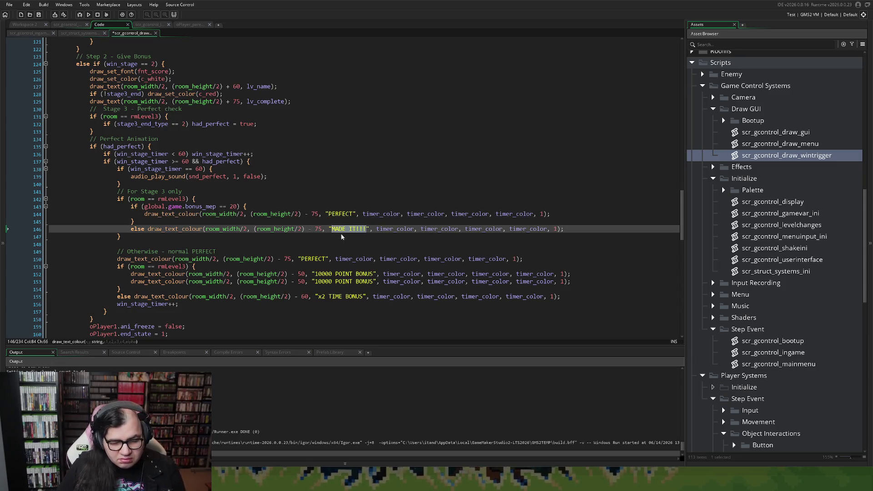
pyautogui.write('L')
pyautogui.press('BackSpace')
pyautogui.write('A')
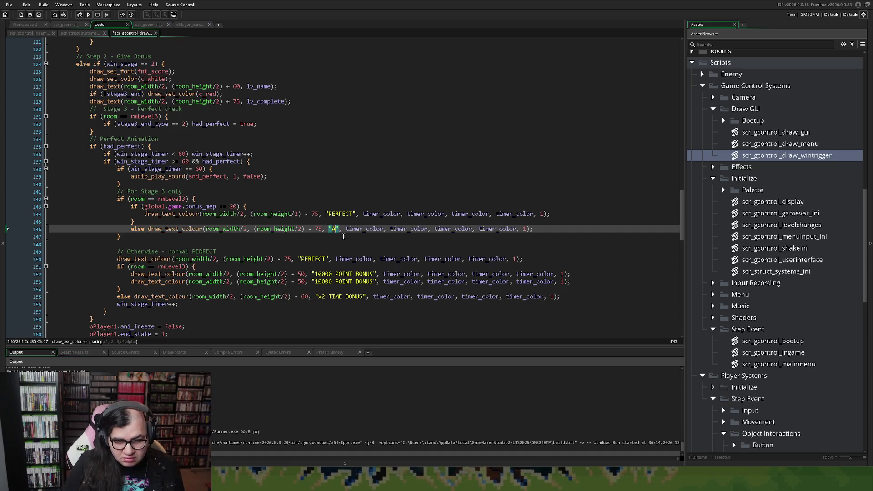
pyautogui.write('LMOST!')
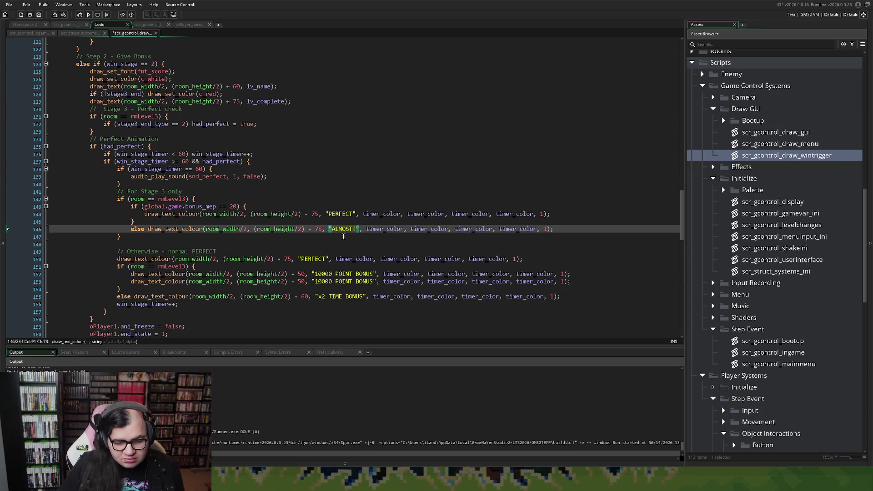
pyautogui.write('!!')
# Make the first branch draw 'PERFECT!!' and trim the else text to 'ALMOST!!'.
pyautogui.click(354, 214)
pyautogui.write('!!')
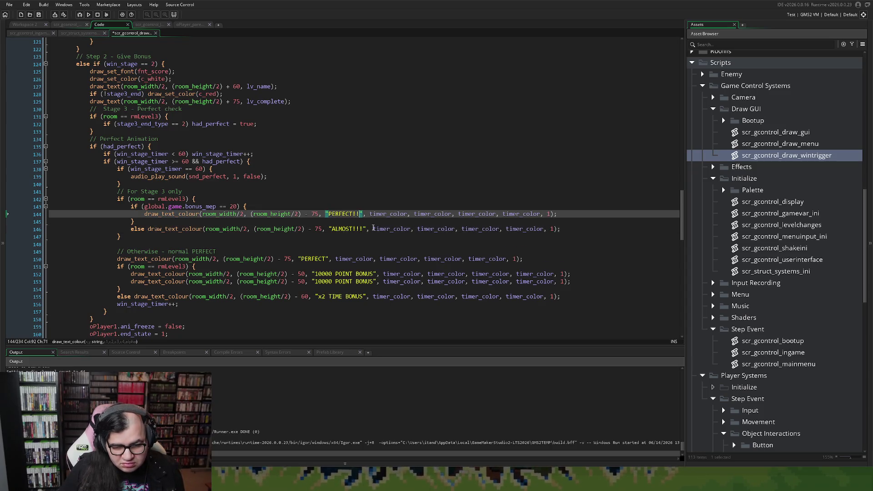
pyautogui.click(364, 229)
pyautogui.press('BackSpace')
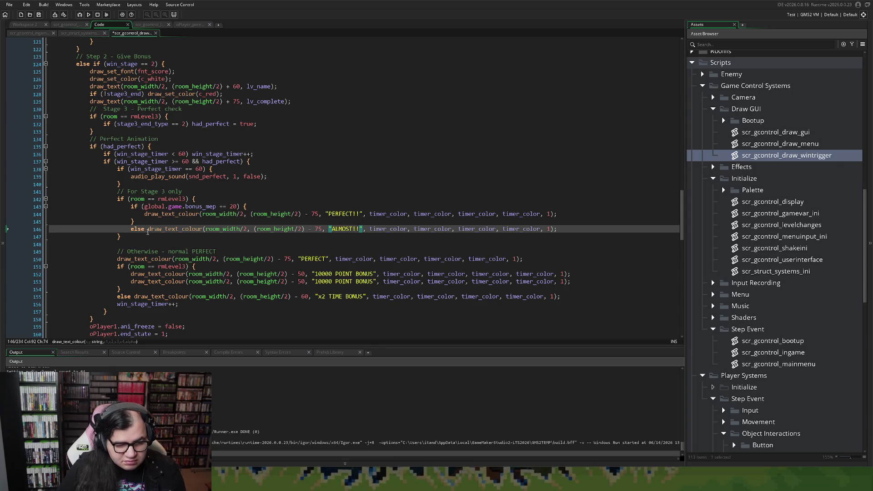
# Turn the else into else if (global.game.bonus_mep == 20) with ALMOST!! in its own block.
pyautogui.click(238, 206)
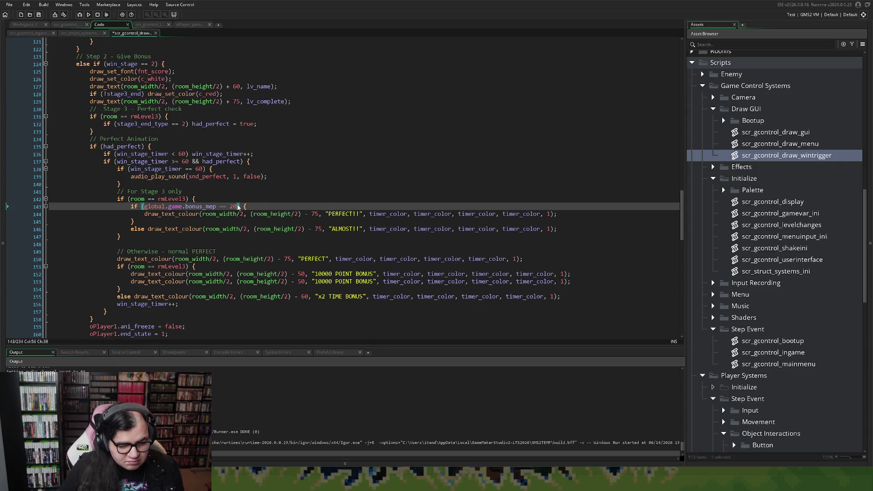
pyautogui.moveTo(247, 206); pyautogui.dragTo(131, 207)
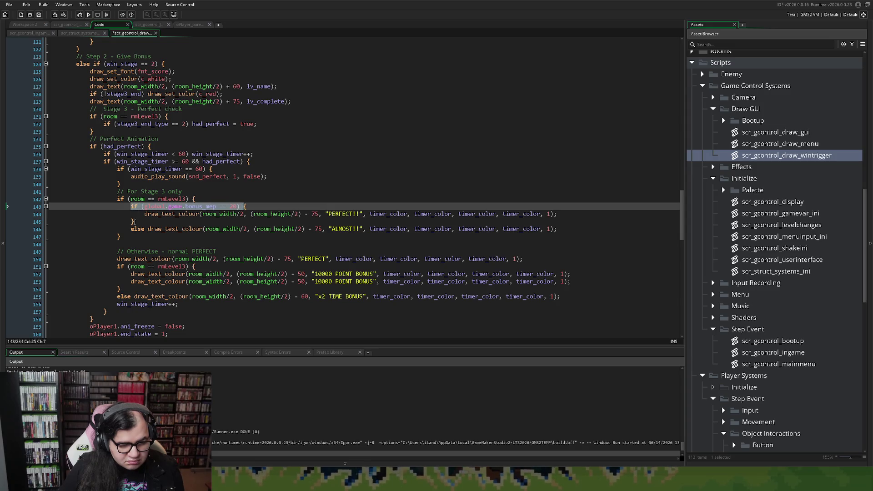
pyautogui.click(147, 229)
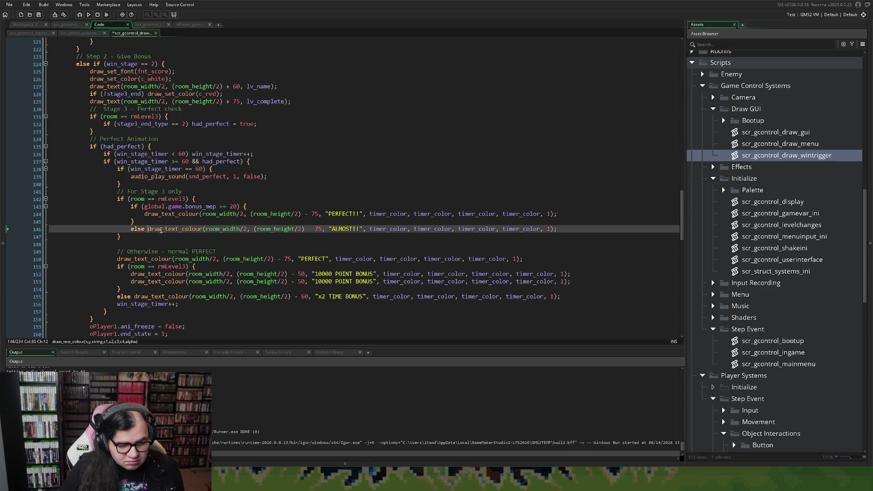
pyautogui.hotkey('ctrl', 'v')
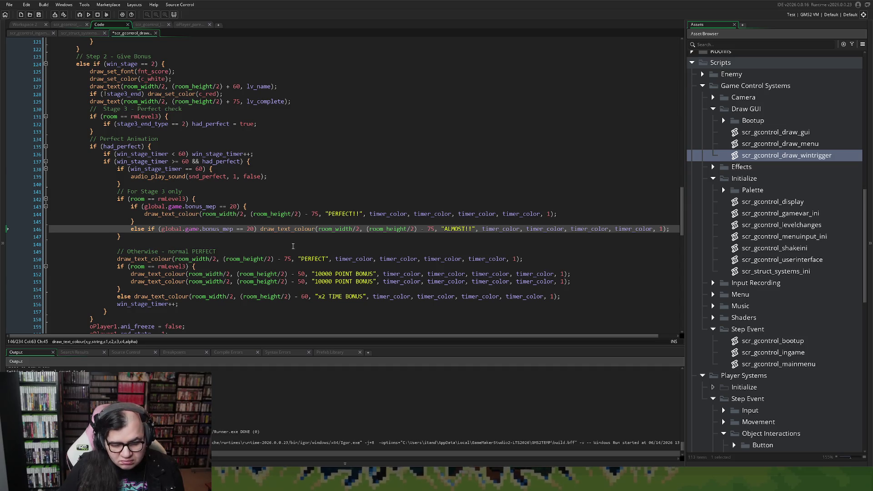
pyautogui.write('{')
pyautogui.press('Return')
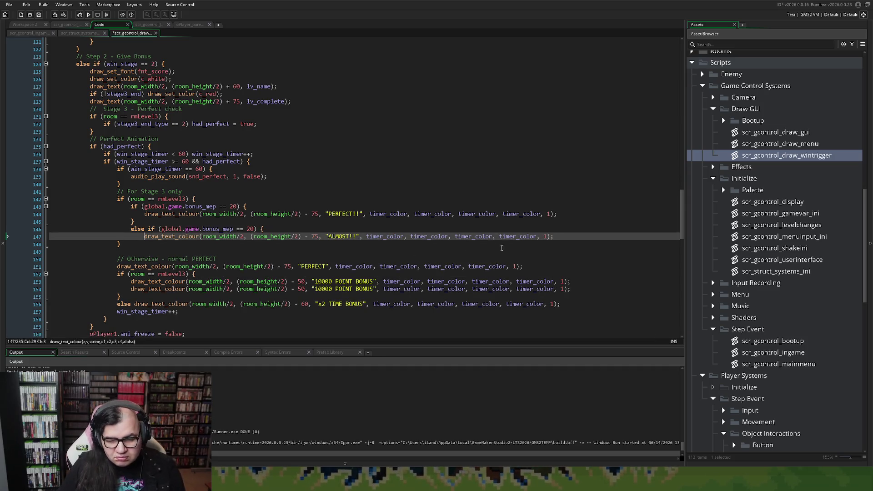
pyautogui.click(553, 237)
pyautogui.press('Return')
pyautogui.write('}')
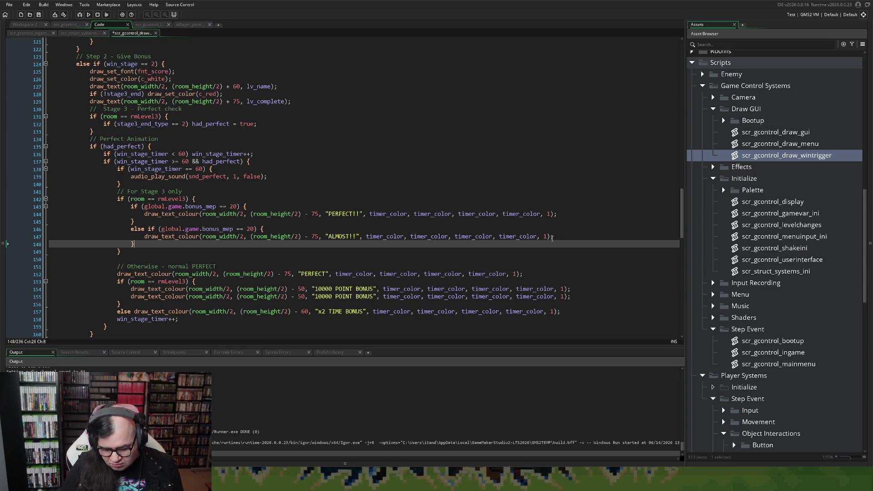
# Change the new condition's comparison to bonus_mep >= 10.
pyautogui.click(240, 229)
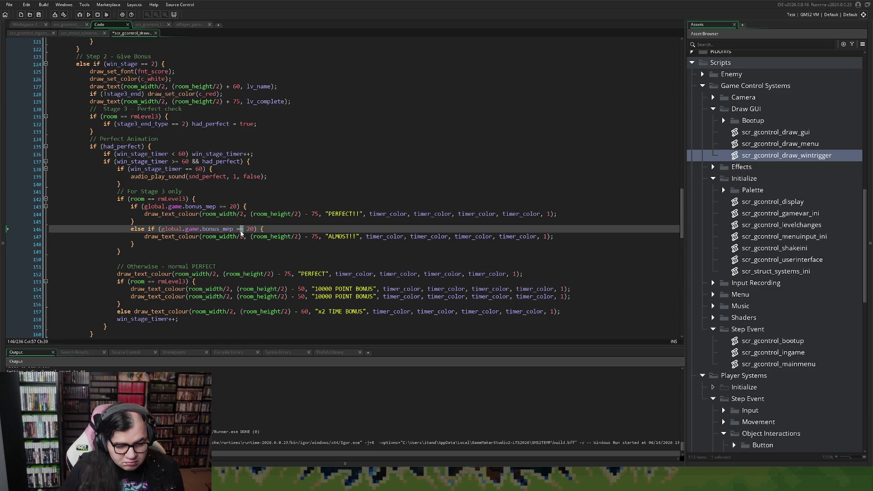
pyautogui.hotkey('shift', 'Left')
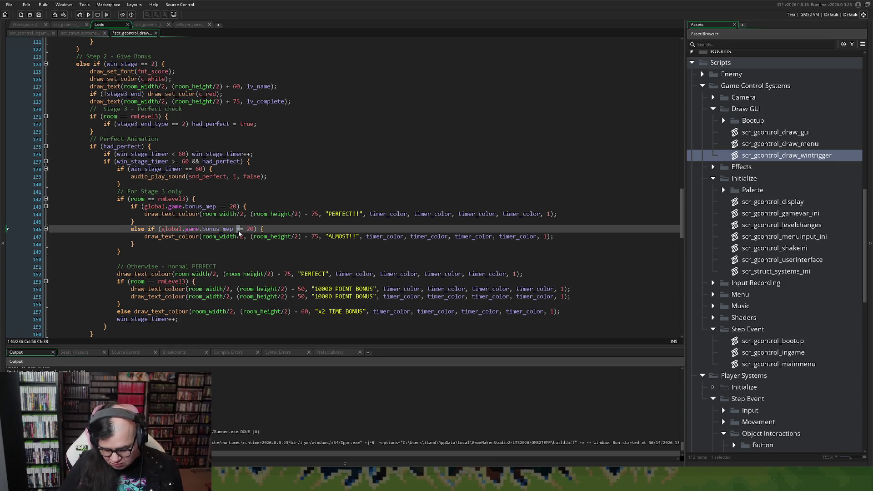
pyautogui.write('!')
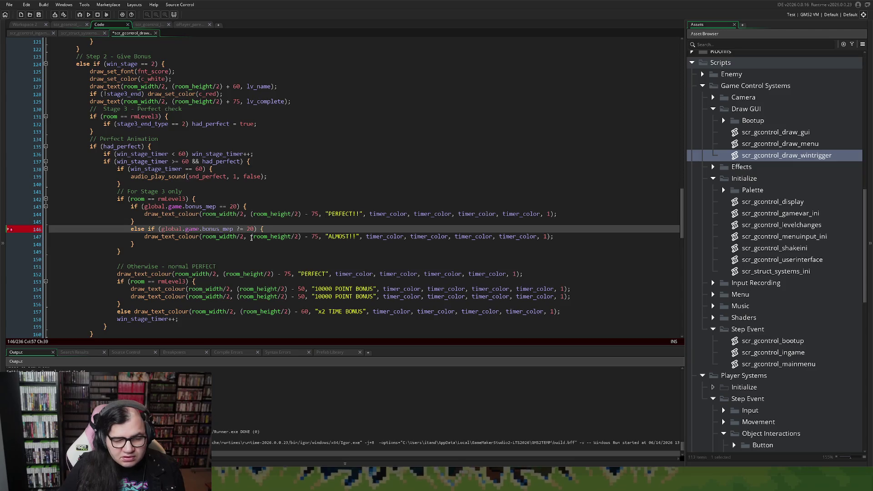
pyautogui.press('BackSpace')
pyautogui.write('>')
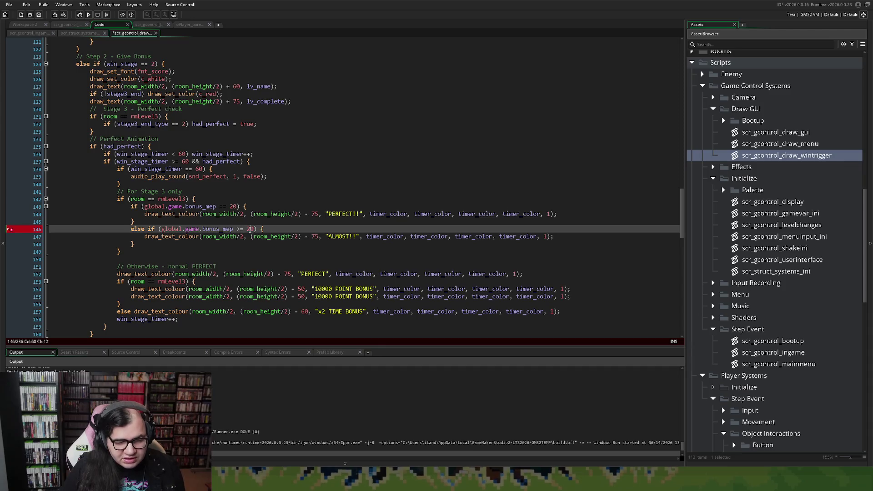
pyautogui.moveTo(252, 228); pyautogui.dragTo(248, 229)
pyautogui.write('1')
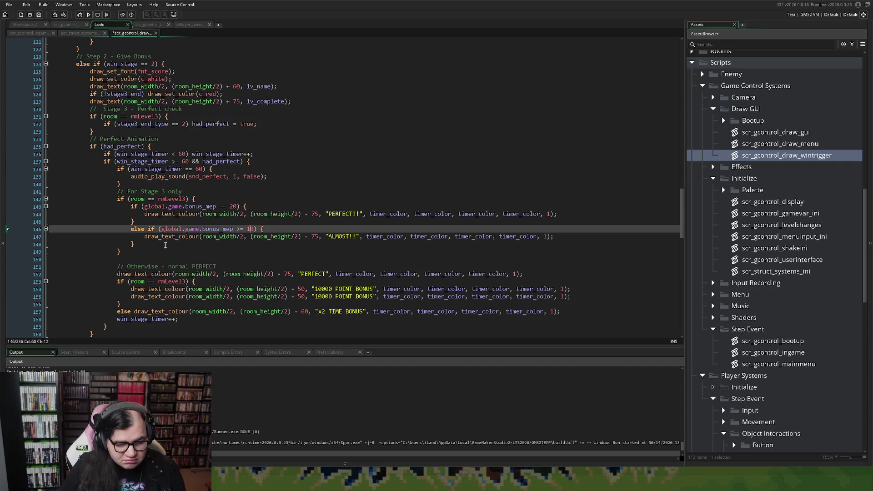
pyautogui.click(145, 244)
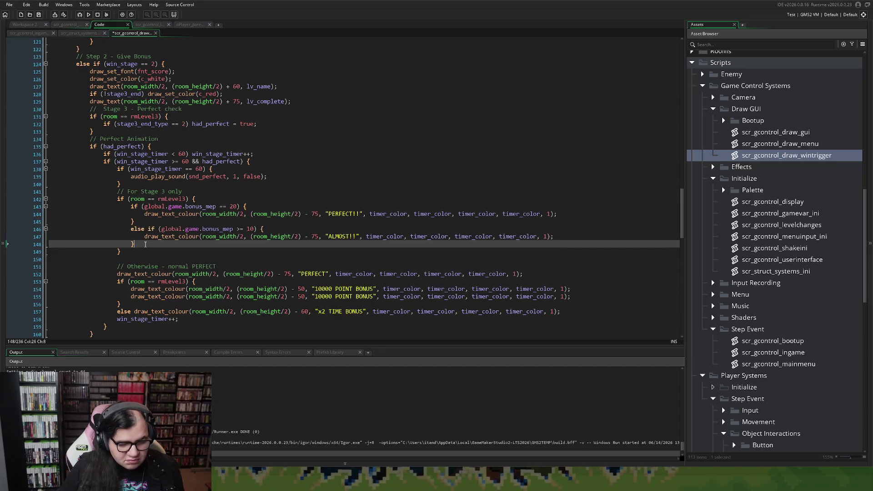
pyautogui.press('Return')
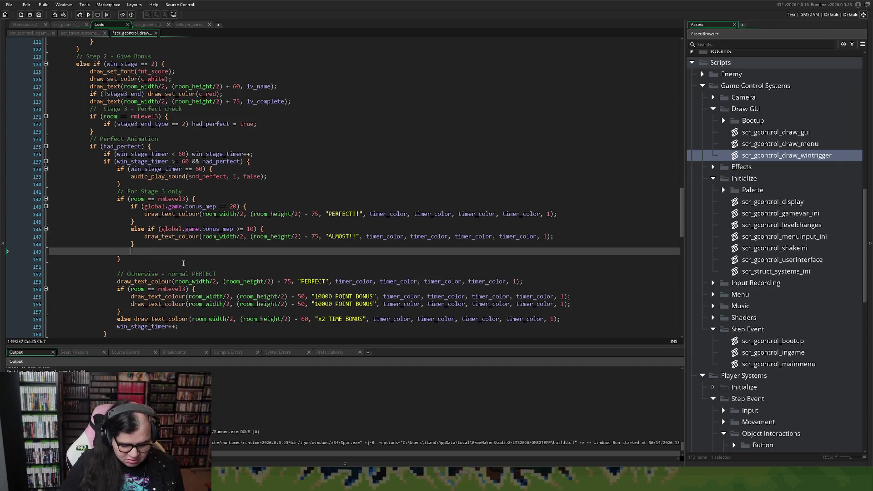
# Add a plain else block after the ALMOST branch.
pyautogui.write('else')
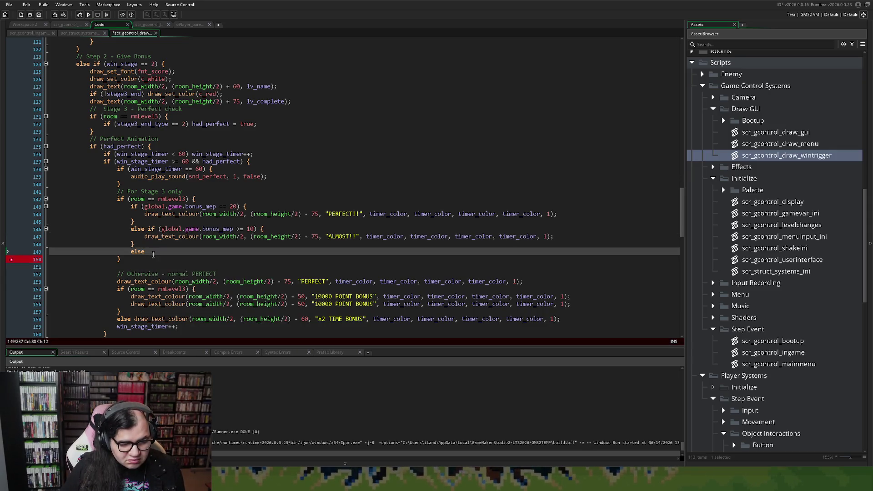
pyautogui.write('else if (global.game.bonus_mep >= 10) { \t\t\t\t\t\t\tdraw_text_colour(room_width/2, (room_height/2) - 75, "ALMOST!!", timer_color, timer_color, timer_color, timer_color, 1); \t\t\t\t\t\t}')
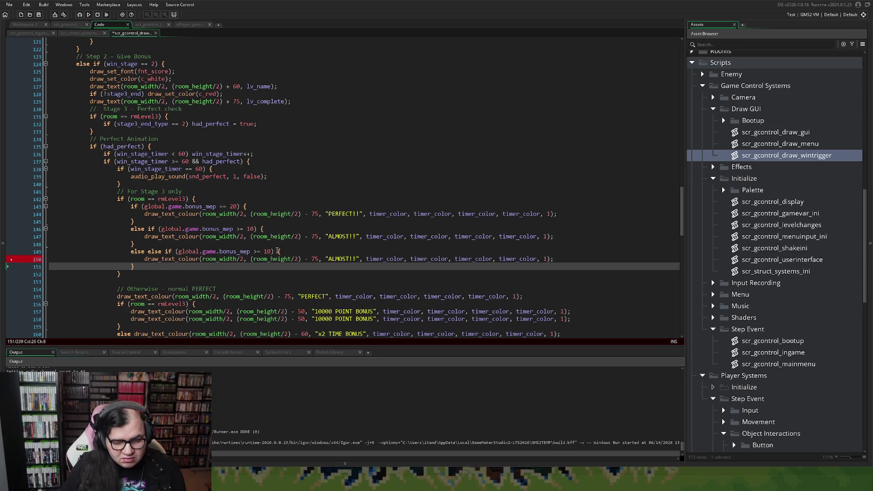
pyautogui.moveTo(276, 251); pyautogui.dragTo(148, 251)
pyautogui.press('BackSpace')
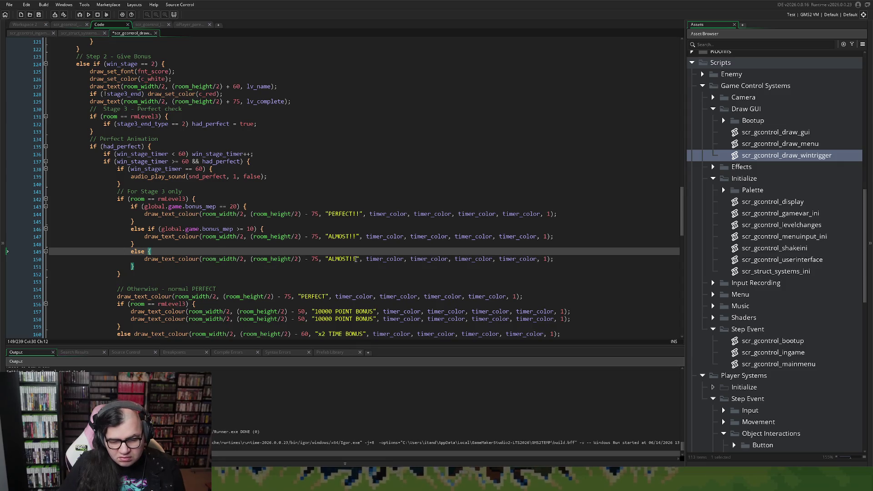
# Make the else block draw 'FAILED' and drop the exclamation marks from ALMOST.
pyautogui.moveTo(357, 259); pyautogui.dragTo(330, 259)
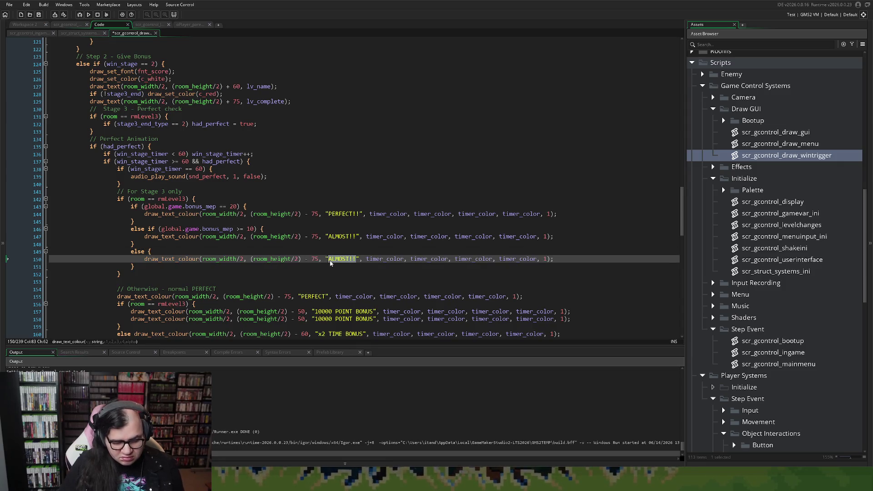
pyautogui.write('FA')
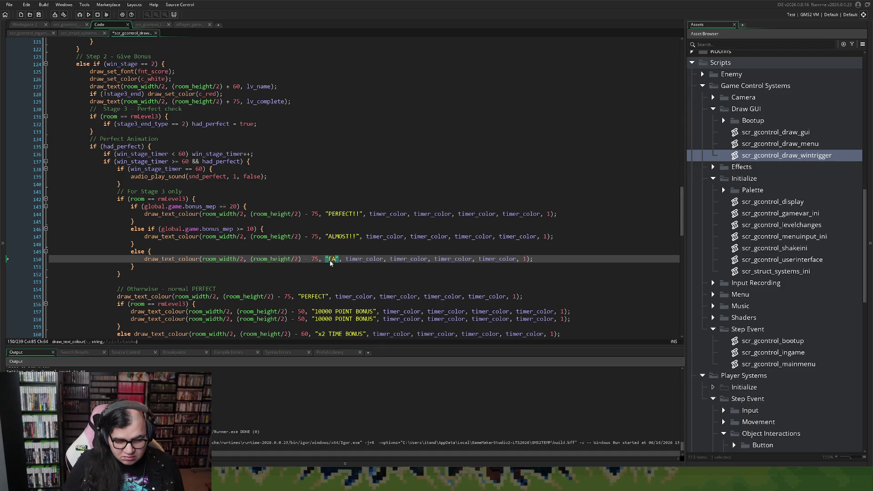
pyautogui.write('ILED!')
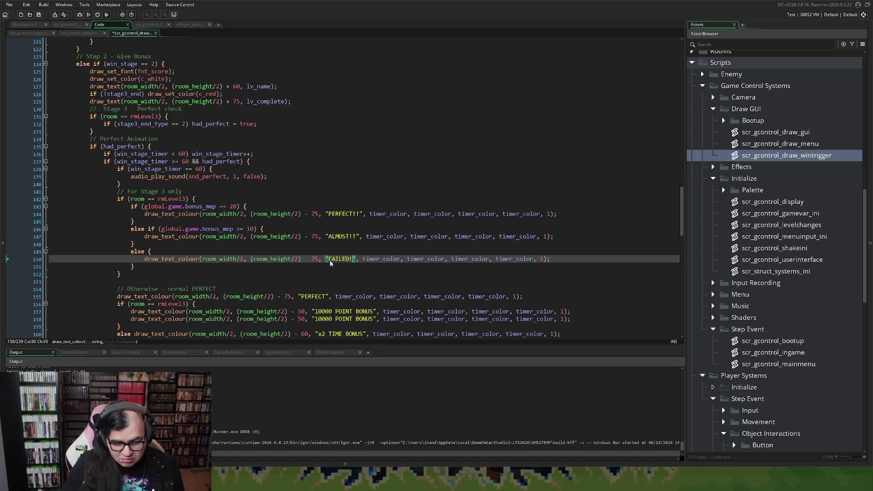
pyautogui.write('!')
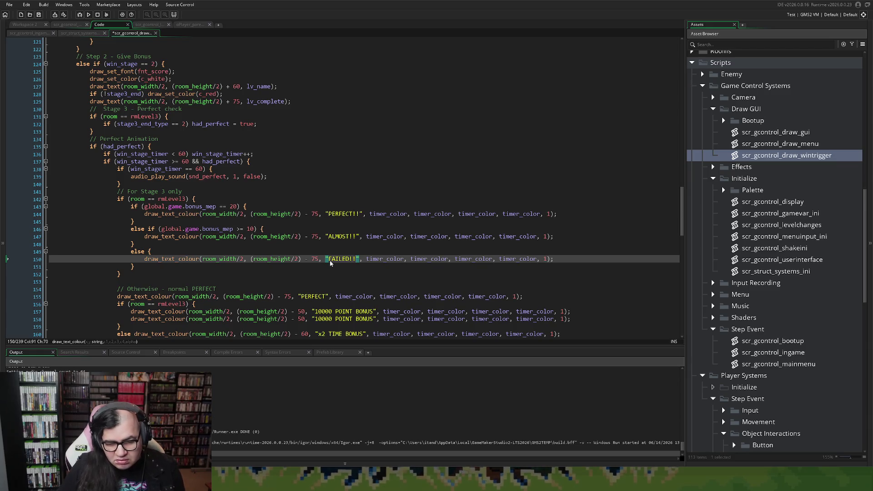
pyautogui.press('BackSpace')
pyautogui.press('BackSpace')
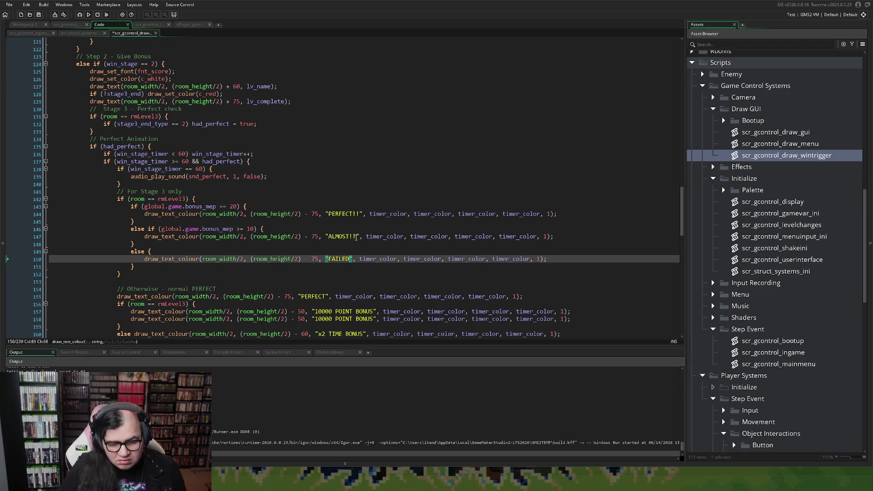
pyautogui.click(357, 237)
pyautogui.press('BackSpace')
pyautogui.press('BackSpace')
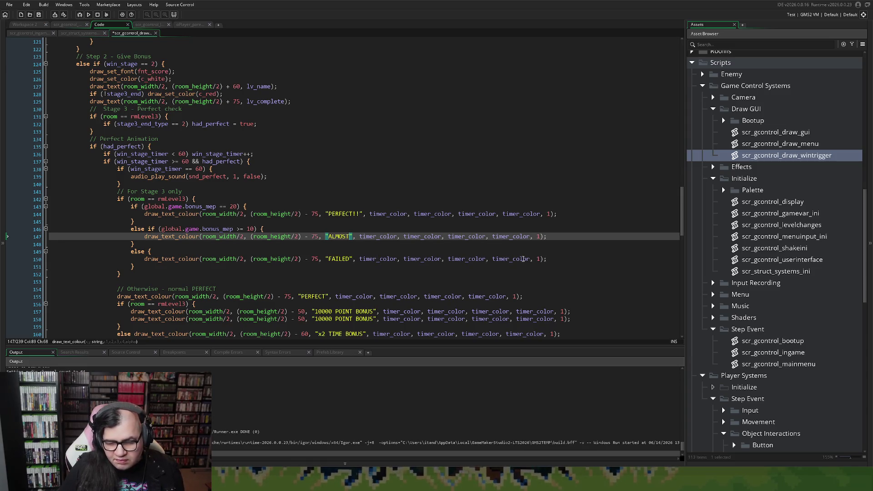
# Set the FAILED line's timer_color arguments to c_red.
pyautogui.doubleClick(527, 259)
pyautogui.write('c_red')
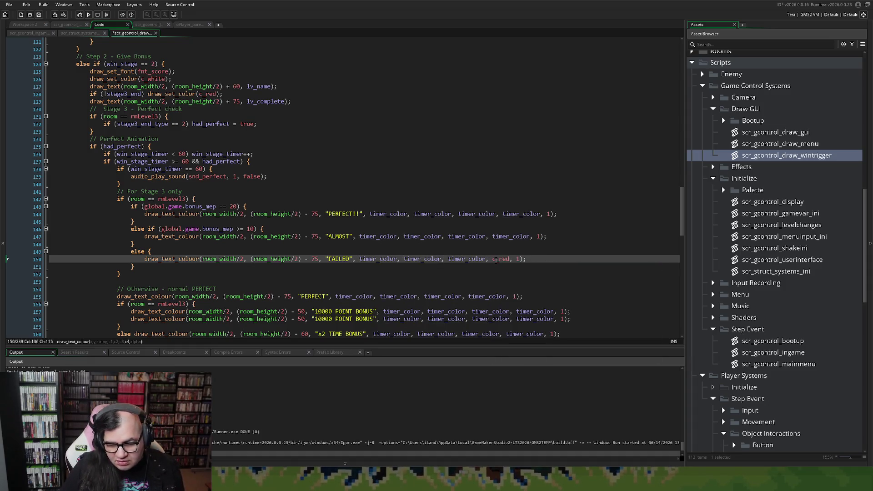
pyautogui.doubleClick(464, 260)
pyautogui.doubleClick(423, 259)
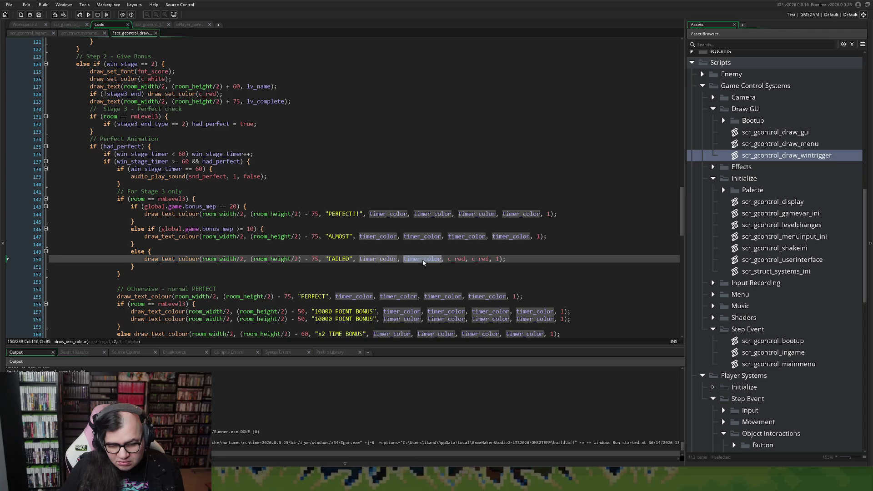
pyautogui.write('c_red')
pyautogui.doubleClick(378, 258)
pyautogui.write('c_red')
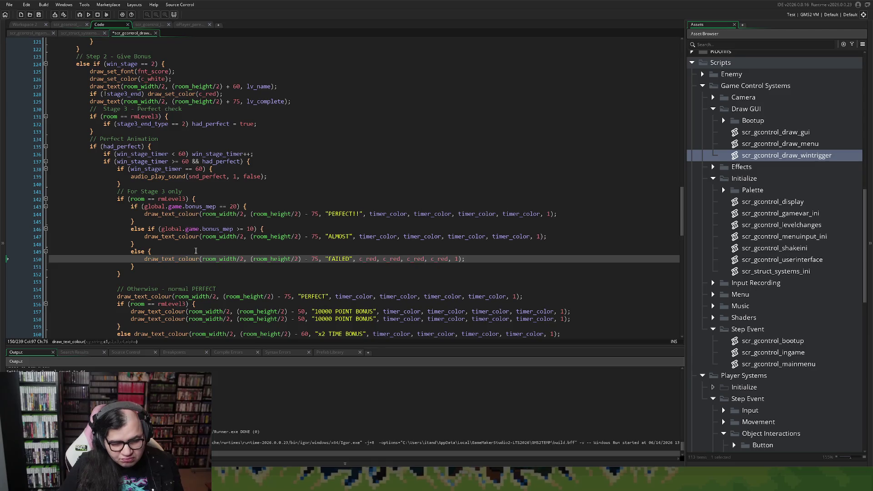
pyautogui.scroll(-3, 167, 250)
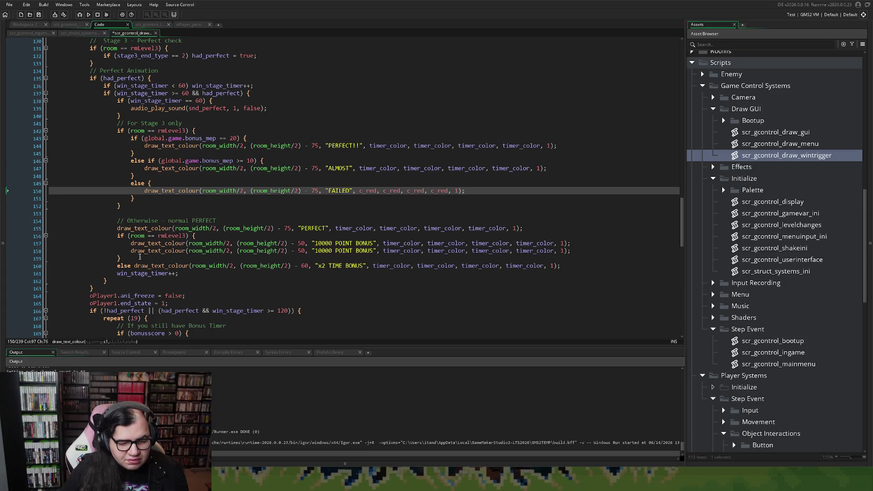
# Delete the Stage 3 10000 POINT BONUS block.
pyautogui.moveTo(132, 259); pyautogui.dragTo(118, 234)
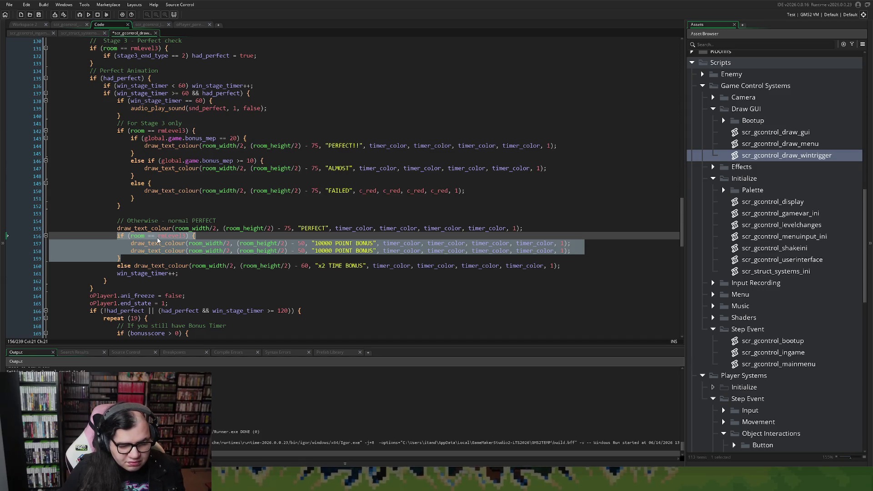
pyautogui.press('Delete')
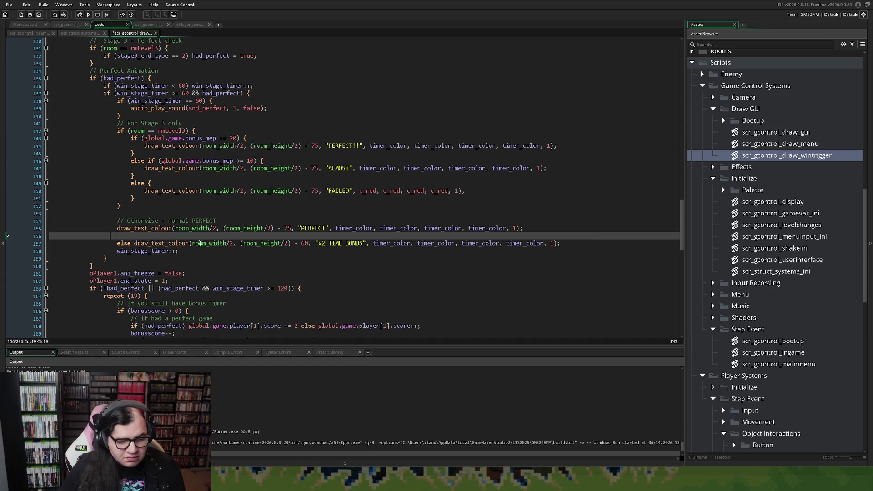
pyautogui.press('BackSpace')
pyautogui.press('BackSpace')
pyautogui.press('BackSpace')
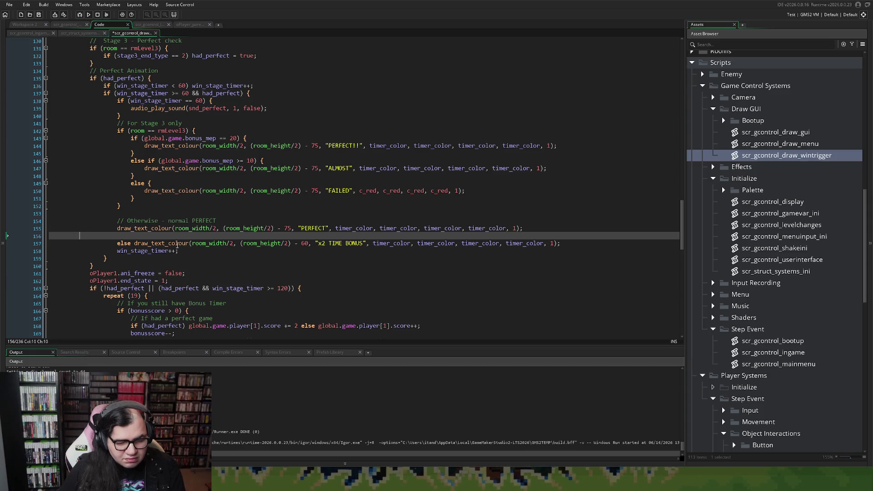
pyautogui.press('BackSpace')
pyautogui.press('BackSpace')
pyautogui.press('BackSpace')
pyautogui.press('BackSpace')
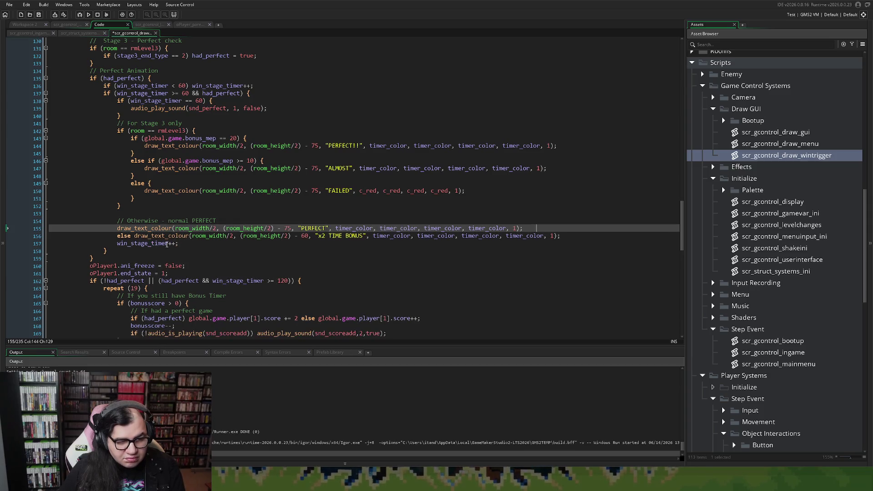
# Replace the dangling else with 'else {' and move the 'Otherwise - normal PERFECT' comment above it.
pyautogui.click(130, 236)
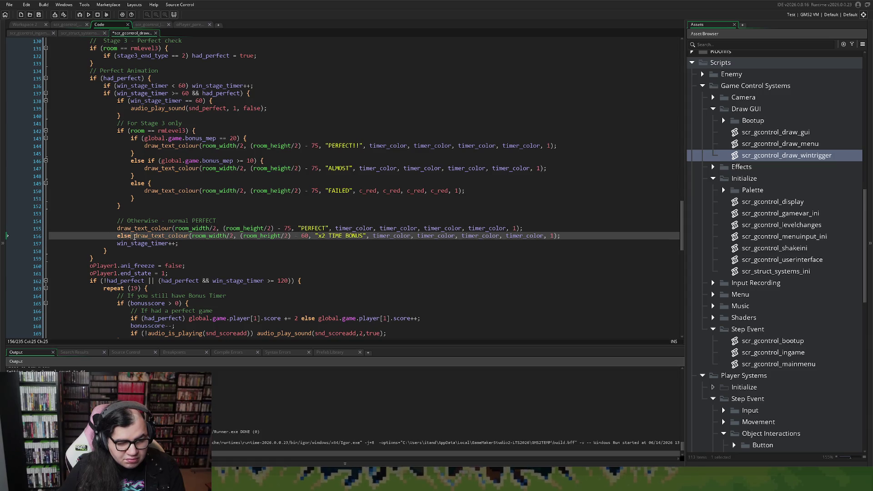
pyautogui.press('BackSpace')
pyautogui.click(136, 211)
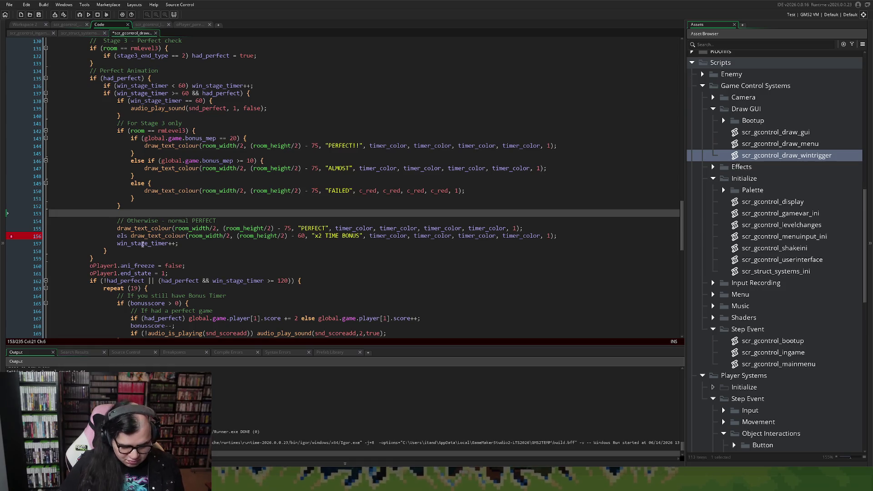
pyautogui.write('else {')
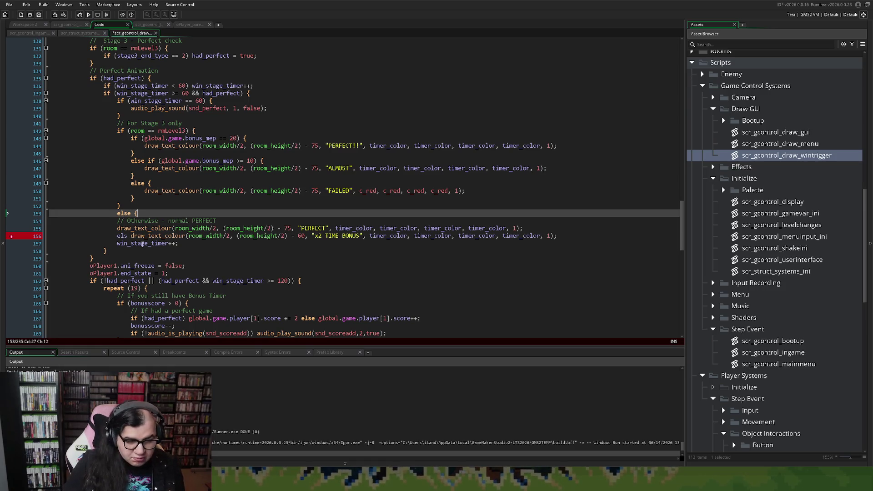
pyautogui.click(131, 236)
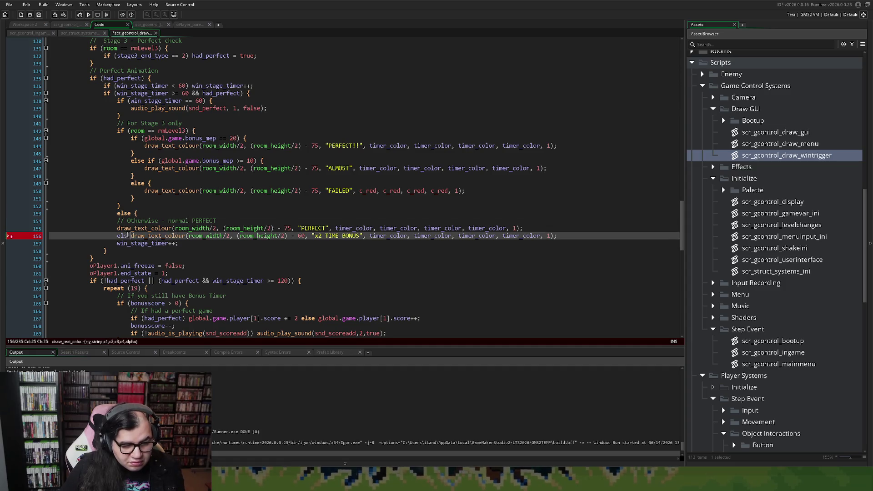
pyautogui.press('BackSpace')
pyautogui.press('BackSpace')
pyautogui.press('BackSpace')
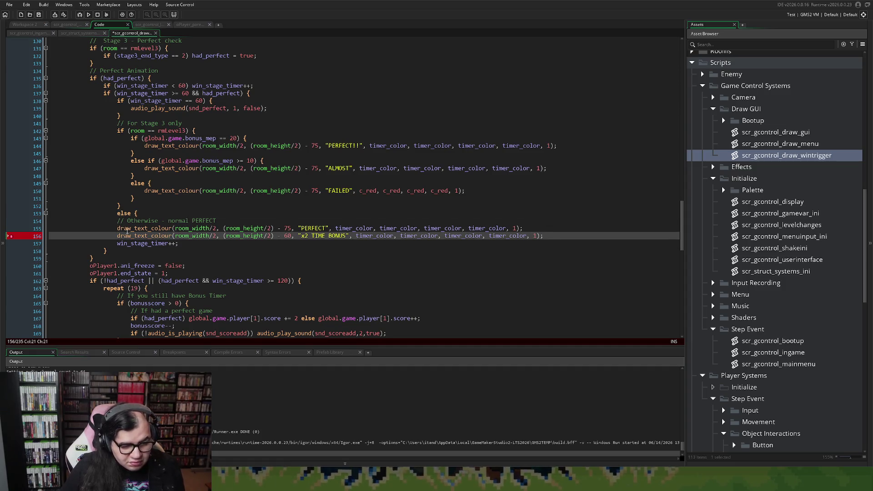
pyautogui.moveTo(214, 222); pyautogui.dragTo(117, 222)
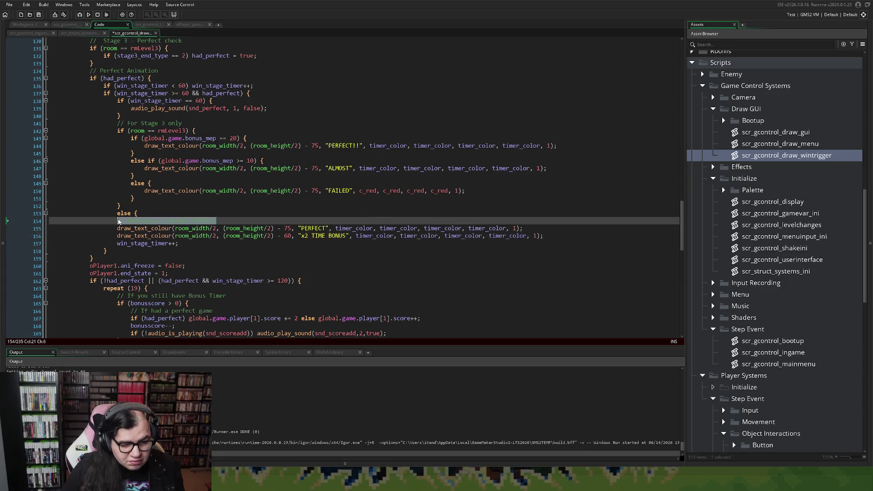
pyautogui.press('BackSpace')
pyautogui.click(151, 208)
pyautogui.press('Return')
pyautogui.hotkey('ctrl', 'v')
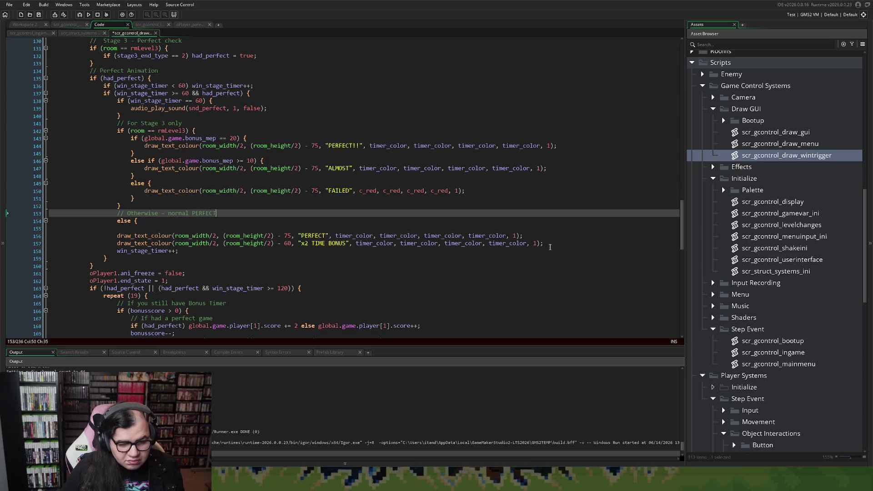
# Indent the PERFECT and x2 TIME BONUS lines inside the else block and close it with }.
pyautogui.moveTo(550, 247)
pyautogui.mouseDown()
pyautogui.moveTo(119, 236)
pyautogui.moveTo(143, 228)
pyautogui.moveTo(121, 236)
pyautogui.mouseUp()
pyautogui.press('Tab')
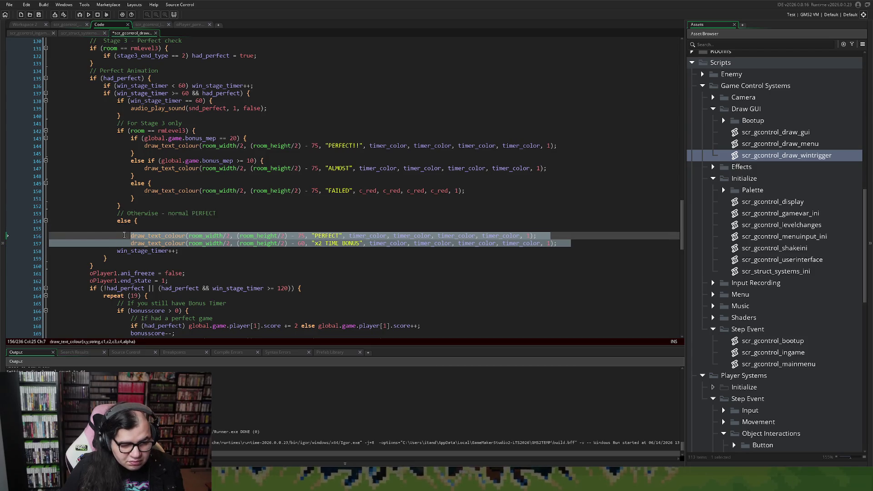
pyautogui.click(173, 229)
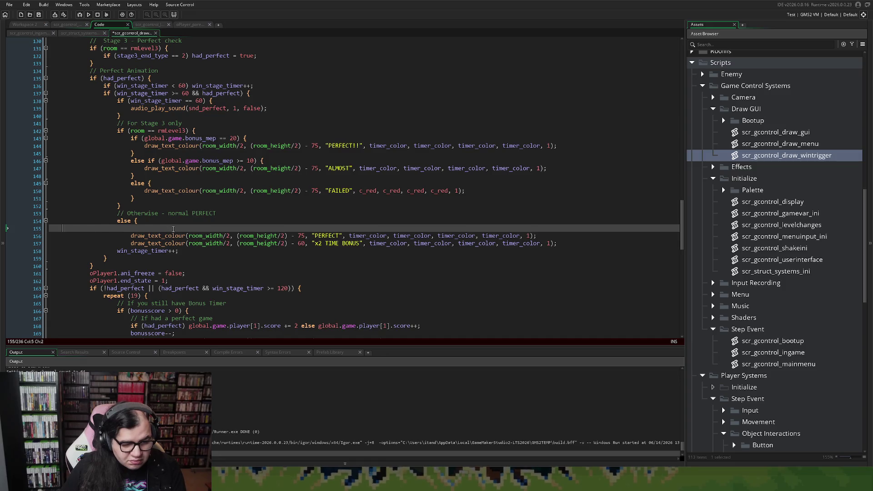
pyautogui.press('BackSpace')
pyautogui.click(530, 237)
pyautogui.press('End')
pyautogui.press('Return')
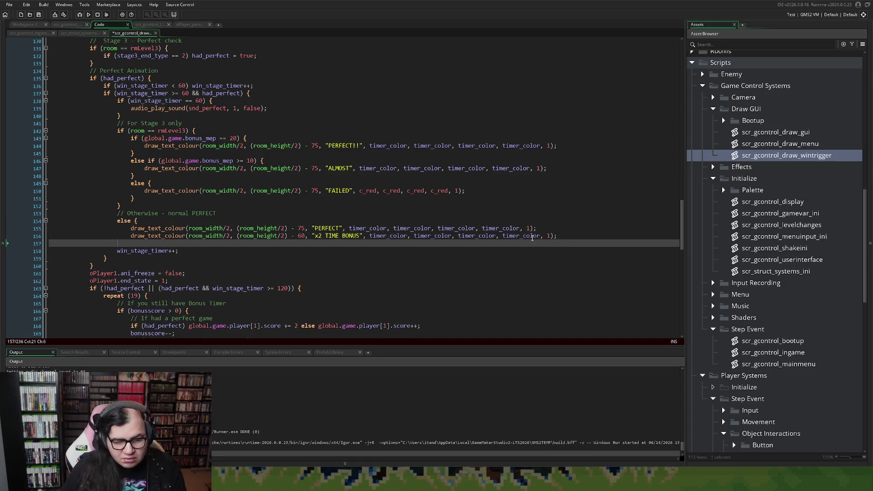
pyautogui.write('}')
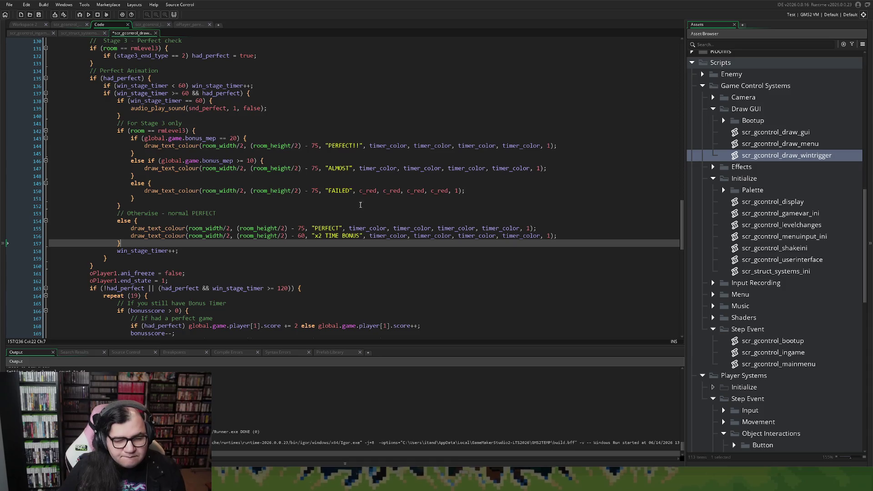
pyautogui.click(164, 199)
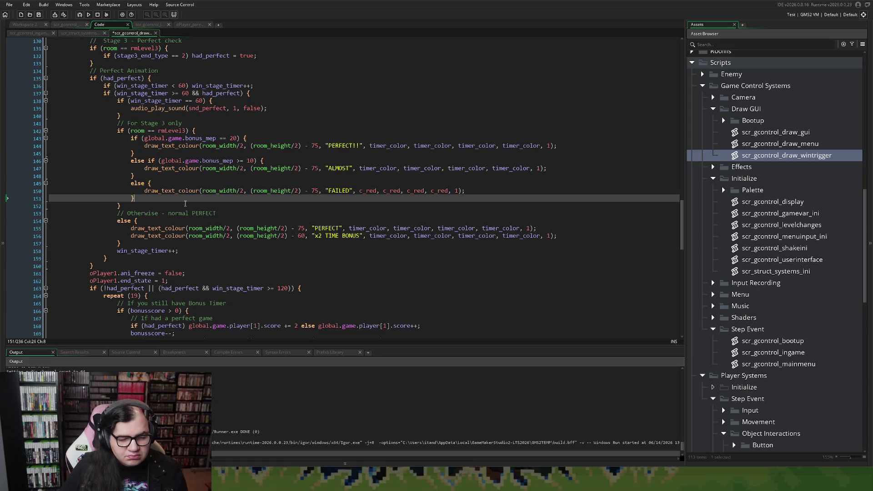
pyautogui.press('Return')
pyautogui.moveTo(561, 243); pyautogui.dragTo(131, 244)
pyautogui.hotkey('ctrl', 'c')
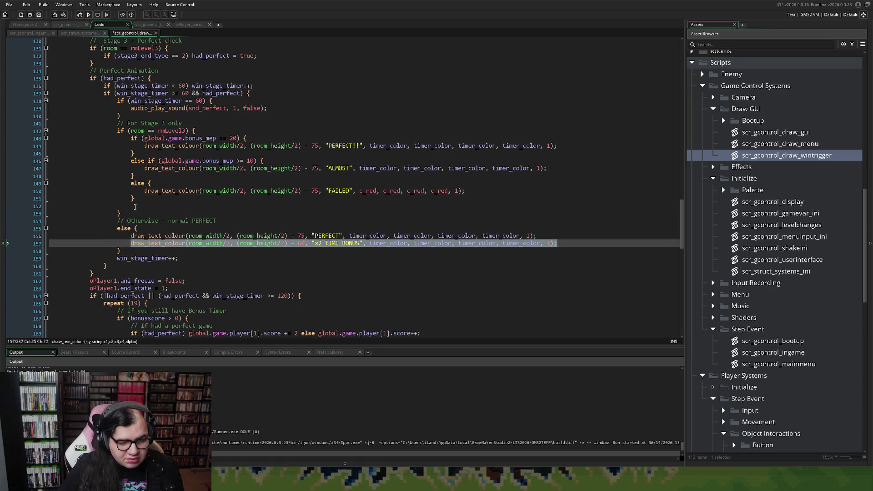
# Paste the x2 TIME BONUS draw line beneath the PERFECT!! line.
pyautogui.click(136, 207)
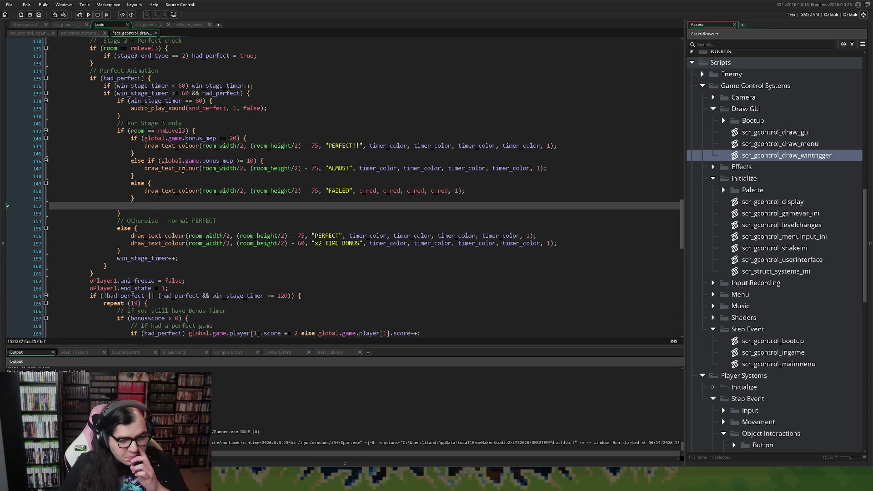
pyautogui.click(558, 147)
pyautogui.press('Return')
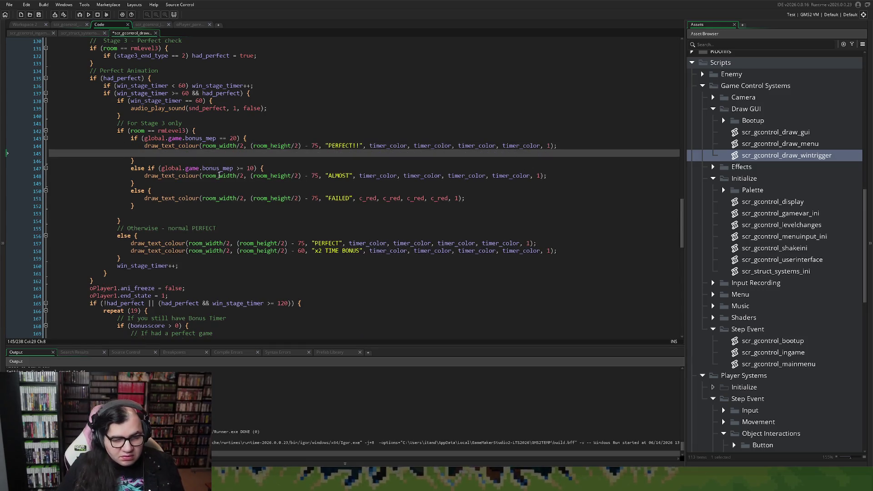
pyautogui.hotkey('ctrl', 'v')
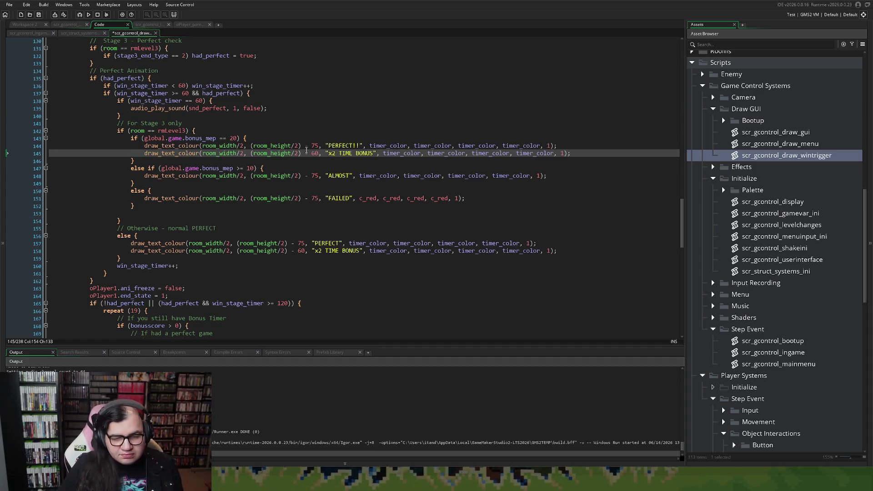
# Change the pasted line's text to '1500 x MEPPERS BONUS' and copy the whole line.
pyautogui.moveTo(373, 154); pyautogui.dragTo(329, 155)
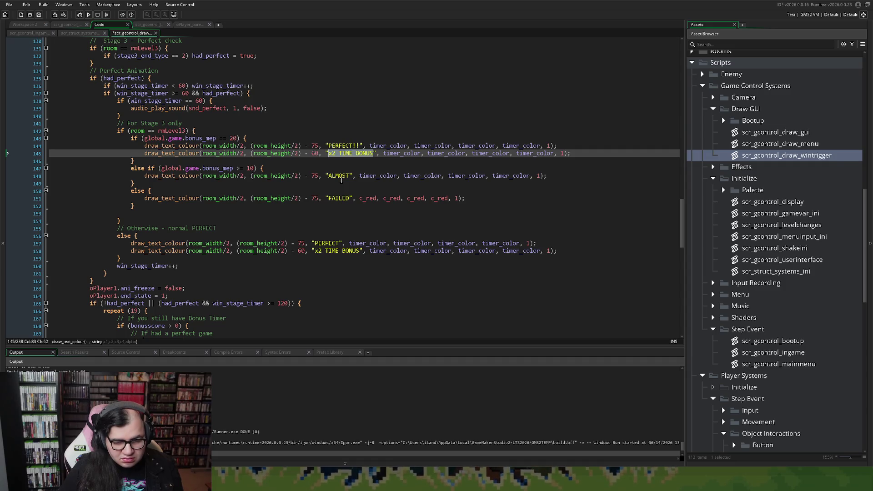
pyautogui.write('1')
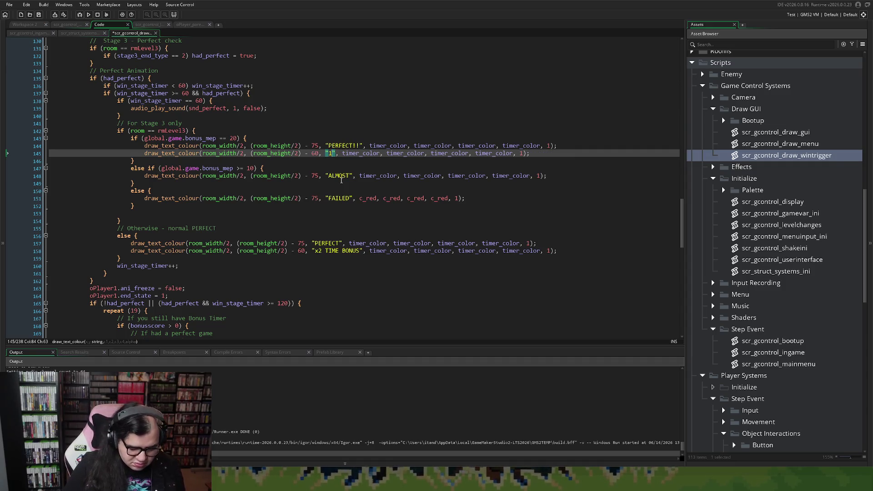
pyautogui.write('000 x')
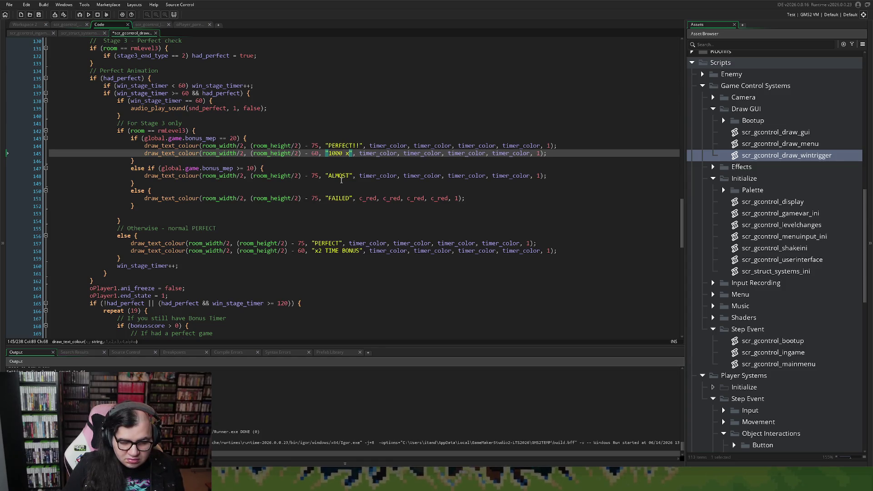
pyautogui.write(' M')
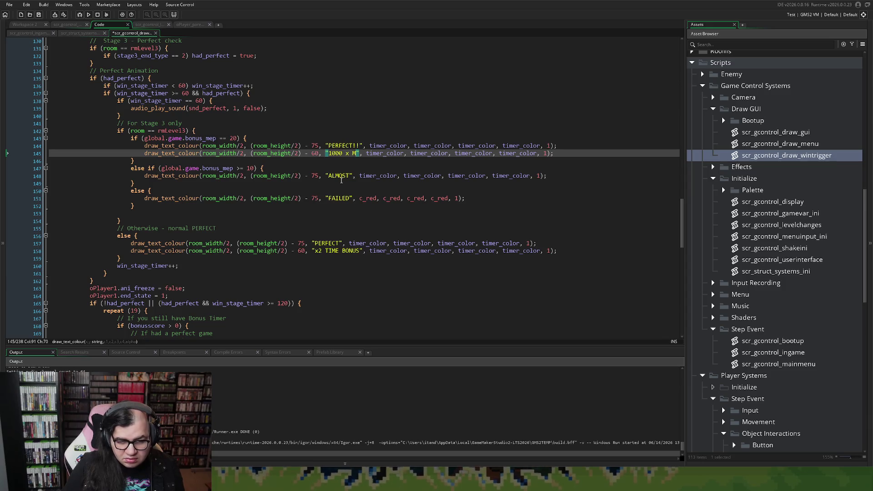
pyautogui.press('BackSpace')
pyautogui.press('BackSpace')
pyautogui.press('BackSpace')
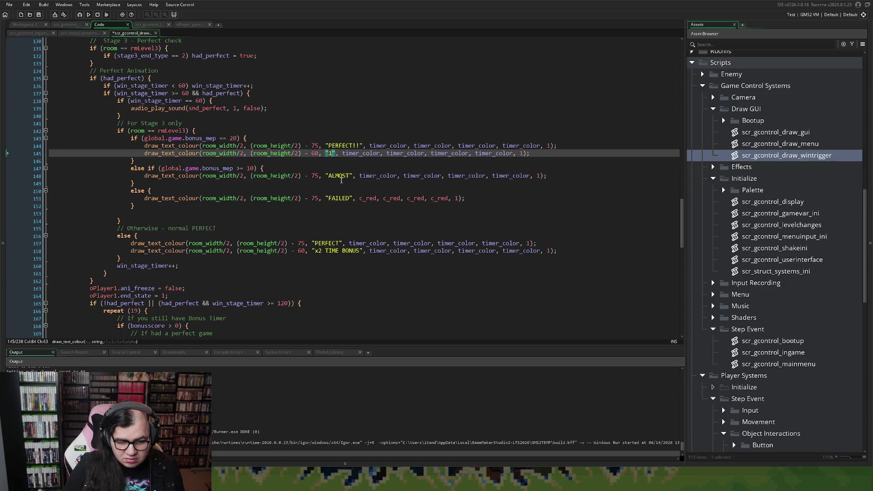
pyautogui.write('500 x ')
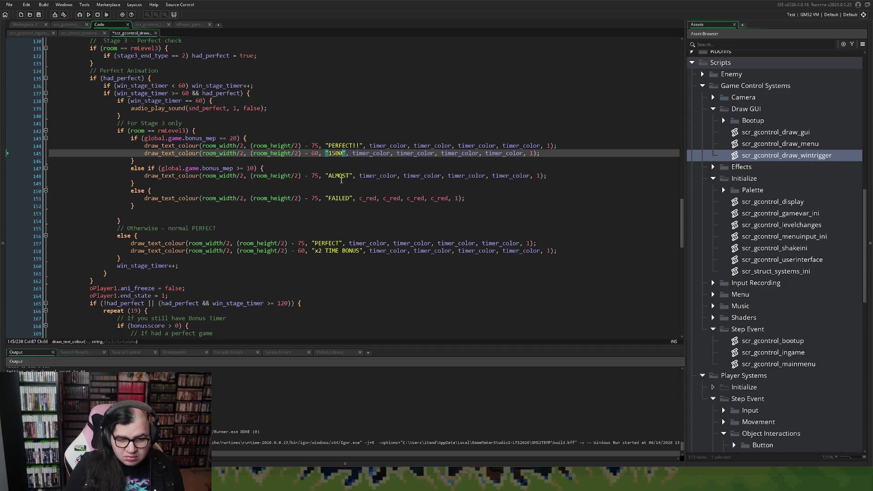
pyautogui.write('M')
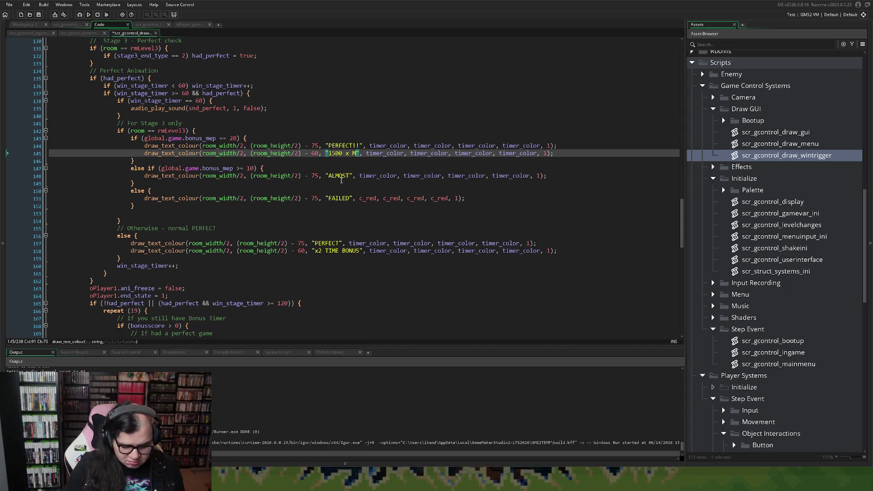
pyautogui.write('EPPERS')
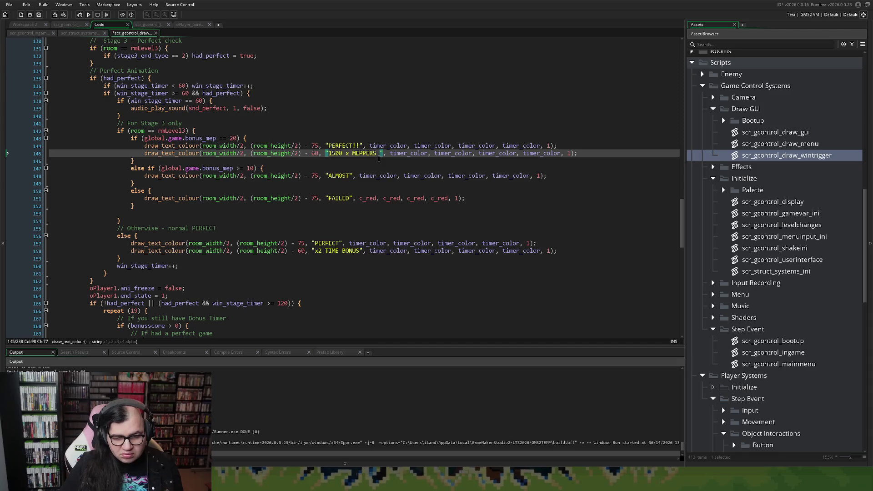
pyautogui.write('BONUS')
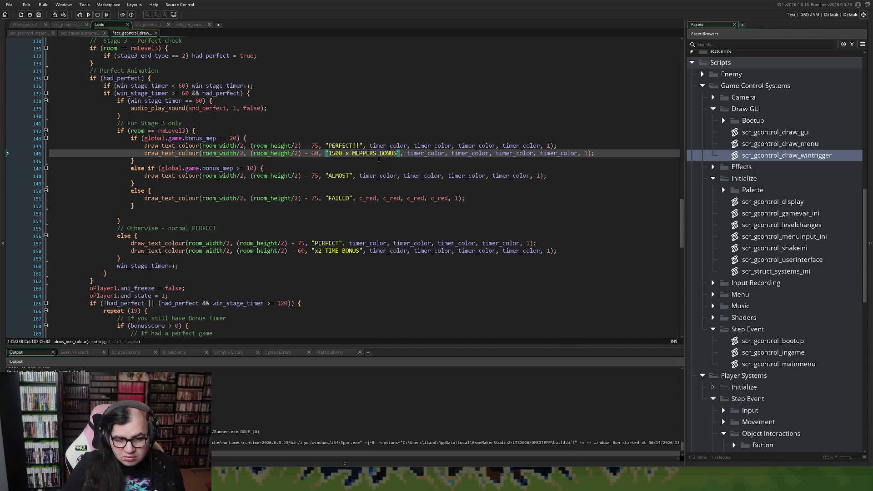
pyautogui.moveTo(401, 155); pyautogui.dragTo(326, 157)
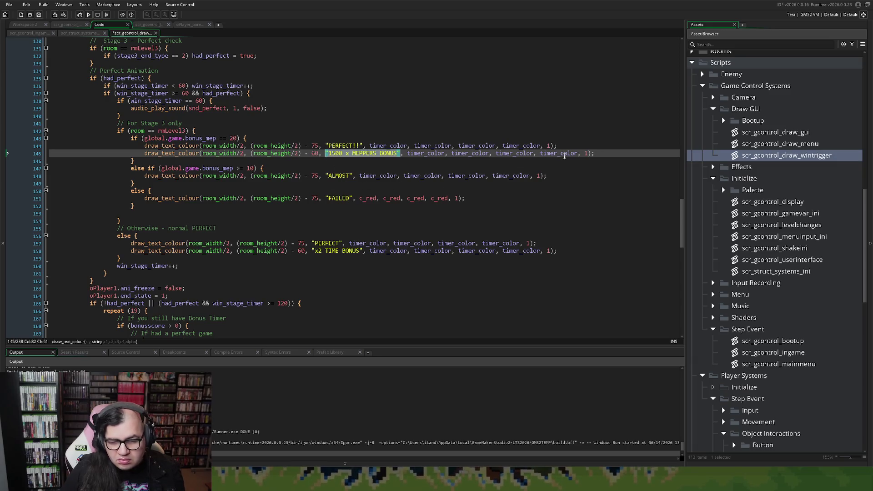
pyautogui.press('End')
pyautogui.hotkey('shift', 'Home')
pyautogui.hotkey('shift', 'Home')
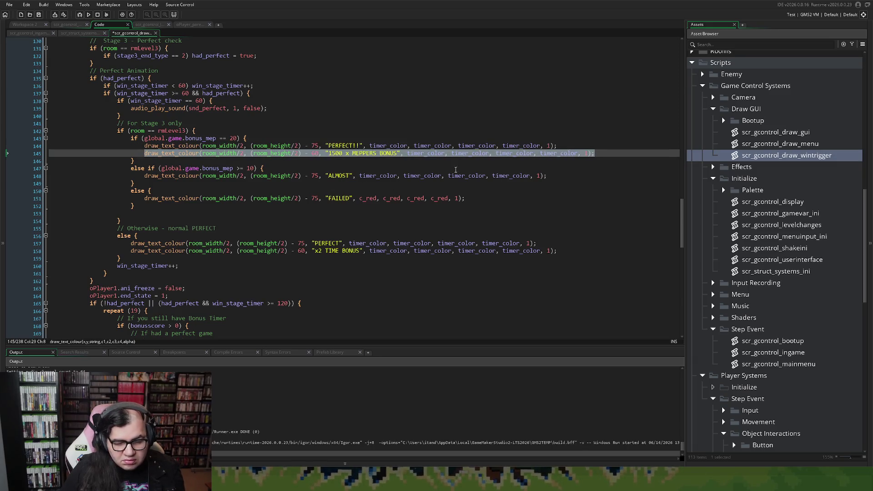
pyautogui.press('End')
pyautogui.press('Return')
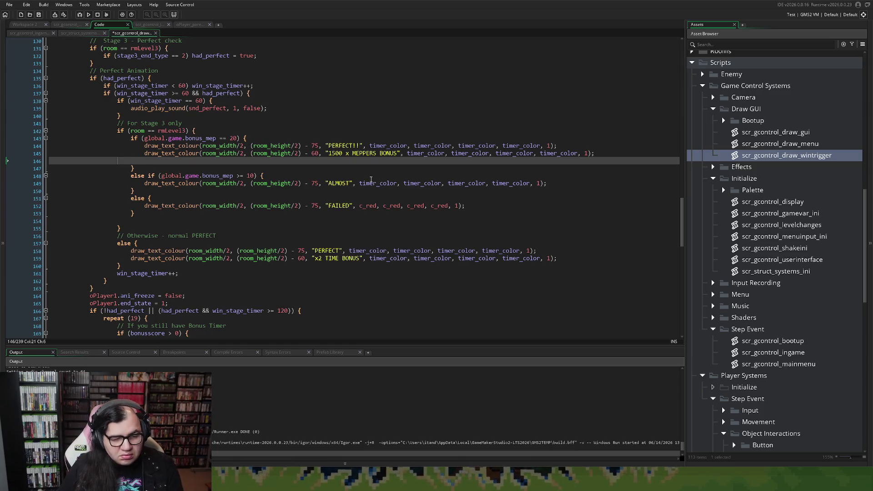
# Paste the bonus line beneath ALMOST and change its amount to '1000 x MEPPERS BONUS'.
pyautogui.hotkey('ctrl', 'z')
pyautogui.click(556, 180)
pyautogui.press('Return')
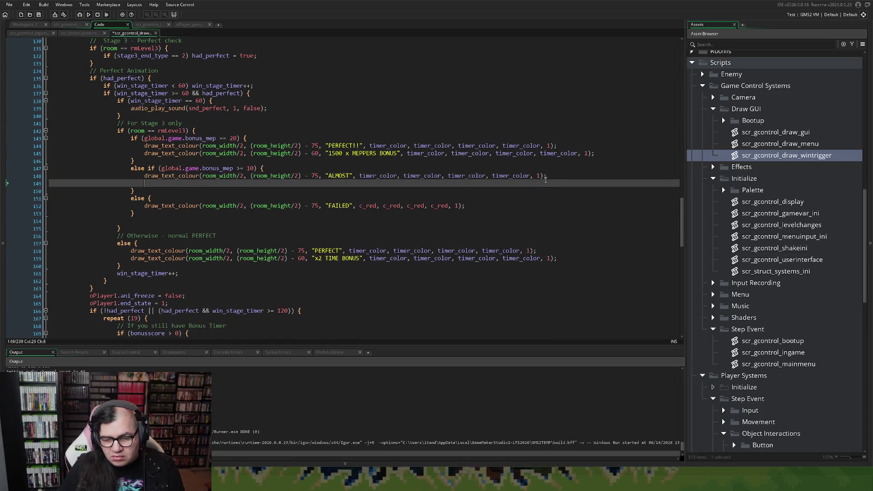
pyautogui.hotkey('ctrl', 'v')
pyautogui.press('Up')
pyautogui.press('Home')
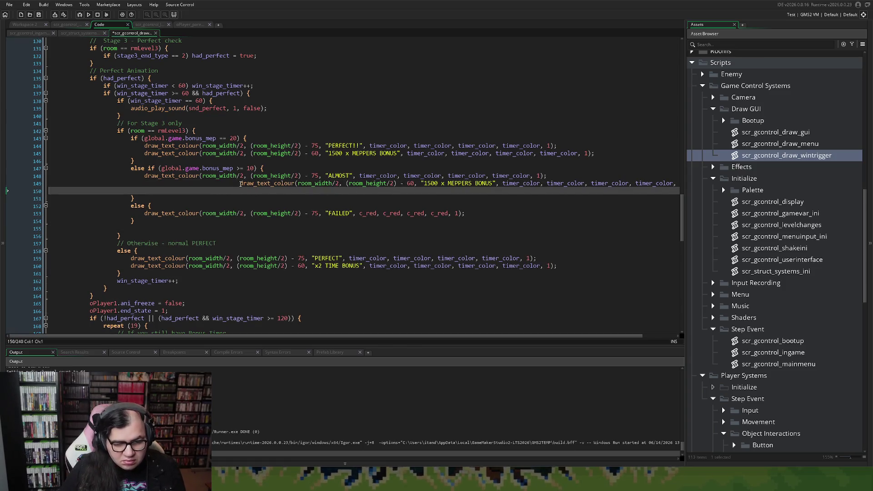
pyautogui.press('BackSpace')
pyautogui.press('BackSpace')
pyautogui.press('BackSpace')
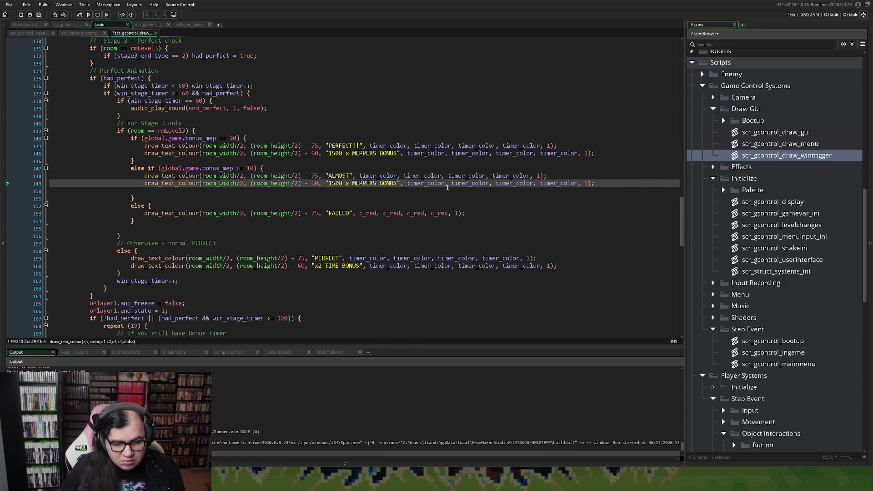
pyautogui.doubleClick(333, 184)
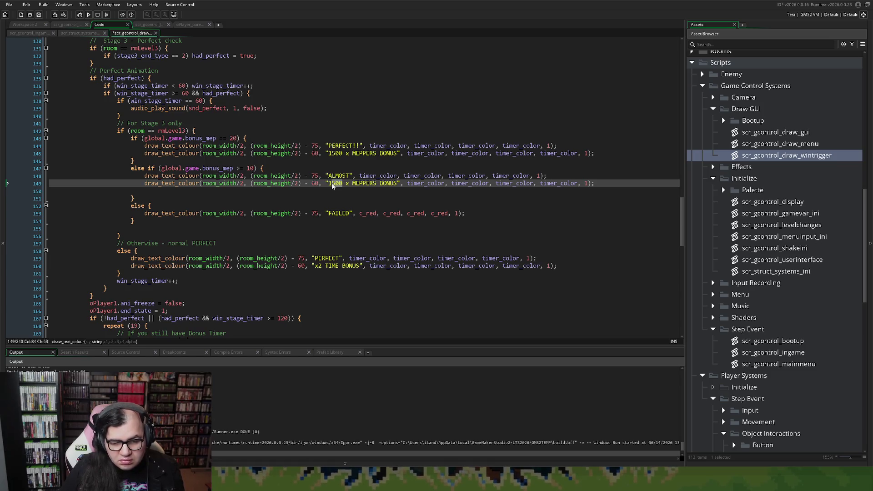
pyautogui.write('10000')
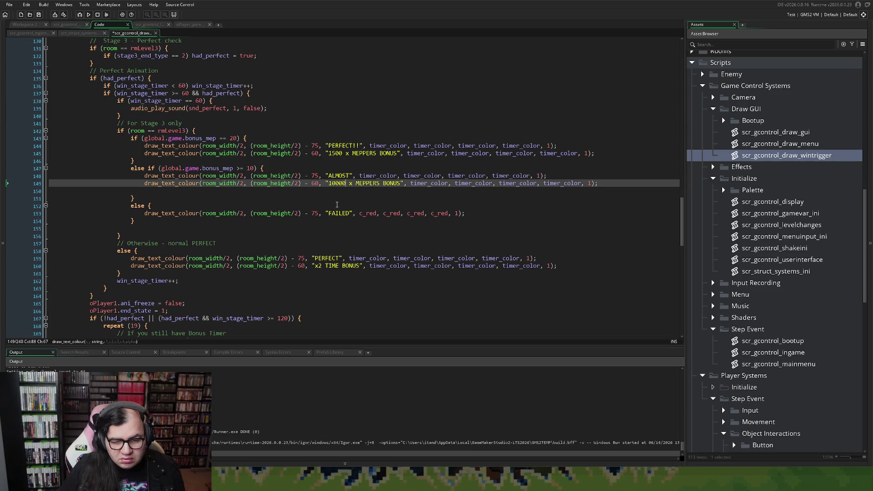
pyautogui.press('BackSpace')
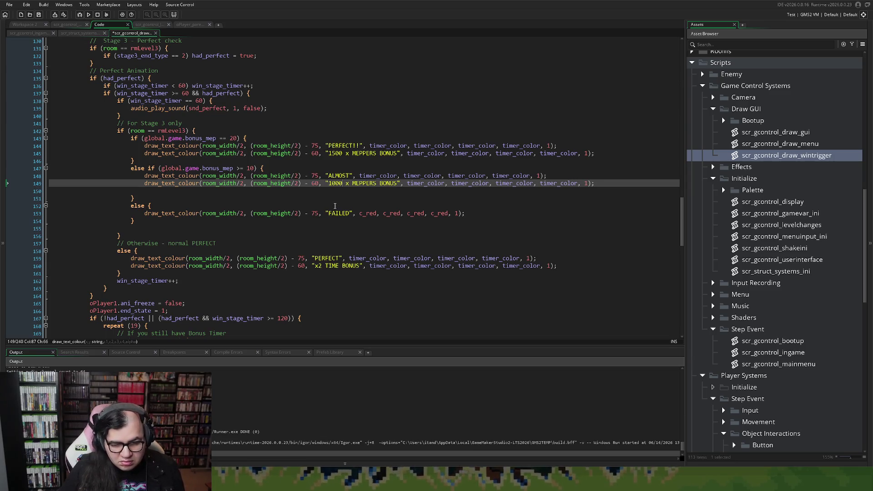
pyautogui.click(474, 216)
pyautogui.press('Return')
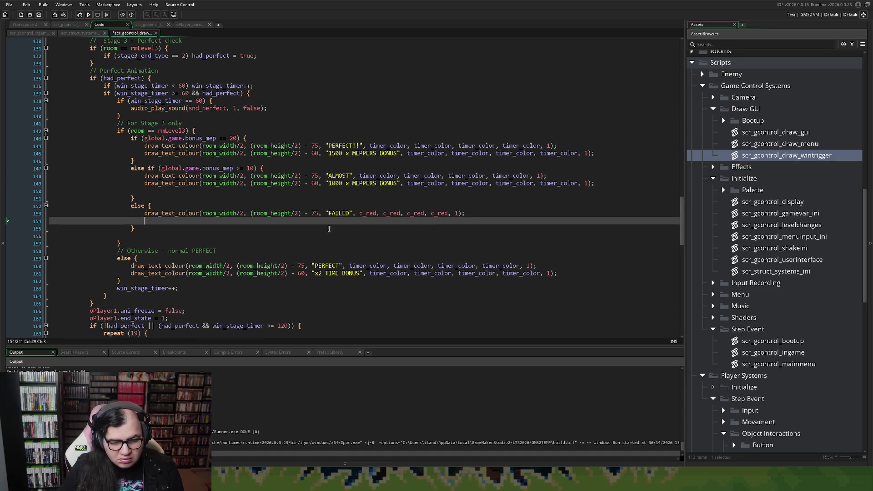
# Paste the bonus draw line under FAILED, fix its indentation and change its text to NO BONUS.
pyautogui.hotkey('ctrl', 'v')
pyautogui.press('Up')
pyautogui.press('Home')
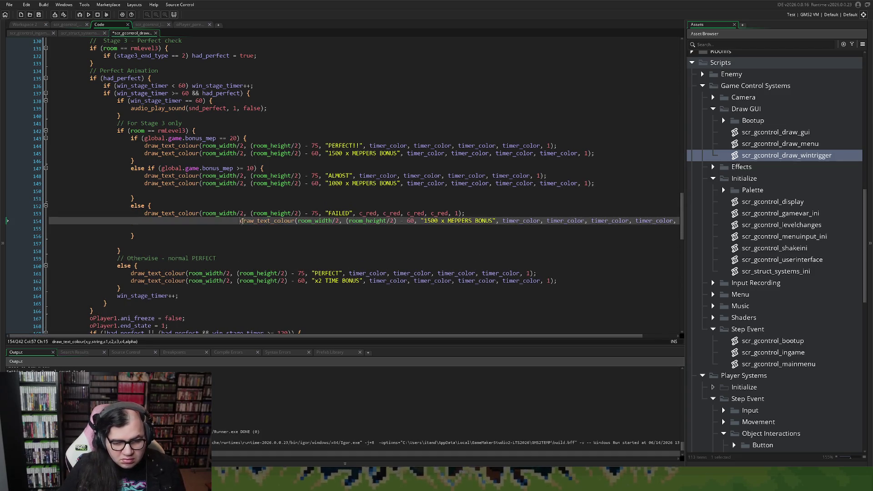
pyautogui.press('BackSpace')
pyautogui.press('BackSpace')
pyautogui.press('BackSpace')
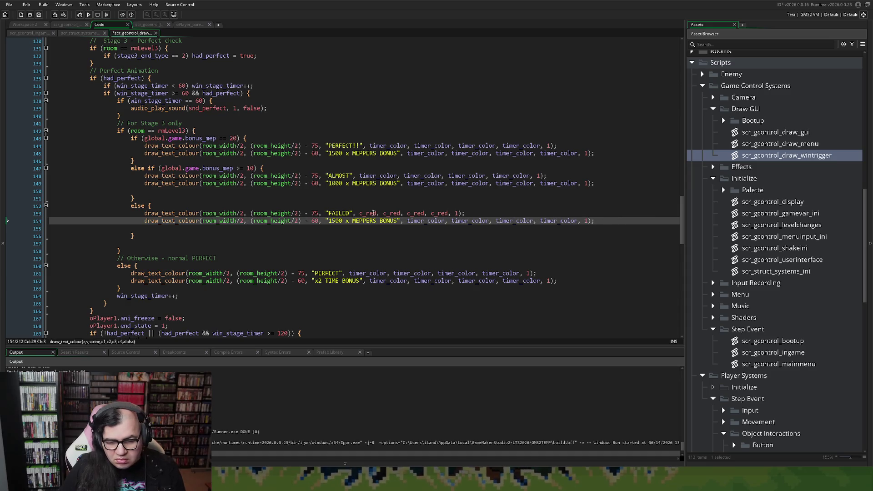
pyautogui.moveTo(377, 221); pyautogui.dragTo(331, 223)
pyautogui.write('NO')
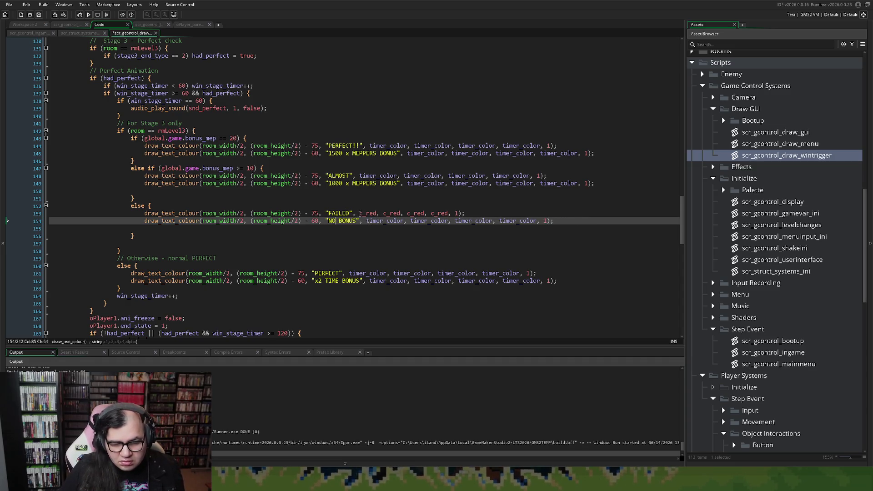
# Copy c_red from the FAILED line into the first NO BONUS colour argument.
pyautogui.doubleClick(368, 214)
pyautogui.hotkey('ctrl', 'c')
pyautogui.doubleClick(385, 220)
pyautogui.hotkey('ctrl', 'v')
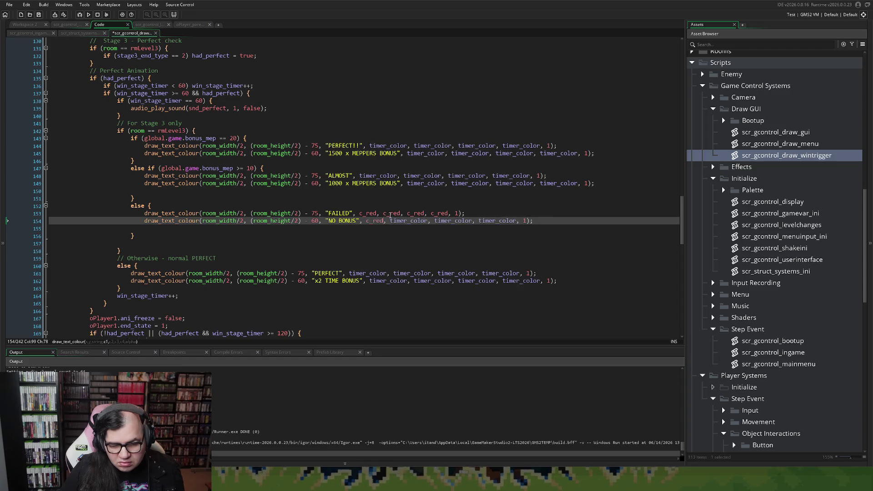
pyautogui.doubleClick(392, 213)
pyautogui.click(396, 220)
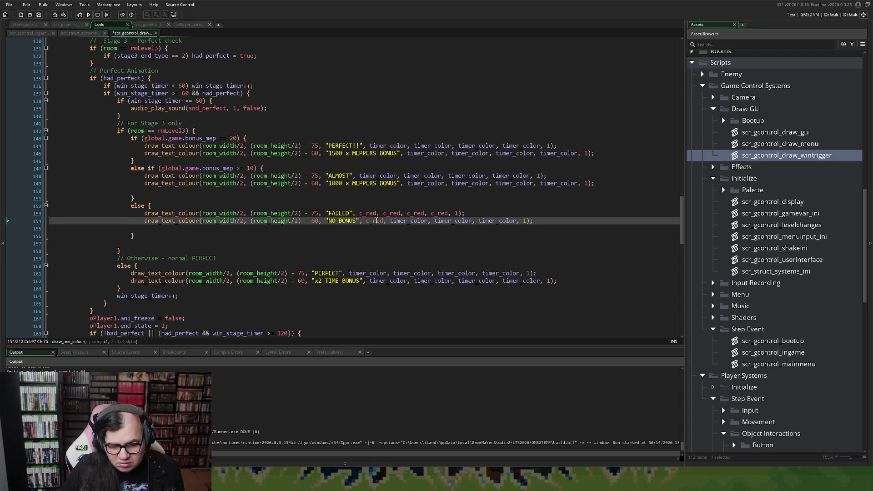
pyautogui.moveTo(383, 222); pyautogui.dragTo(372, 223)
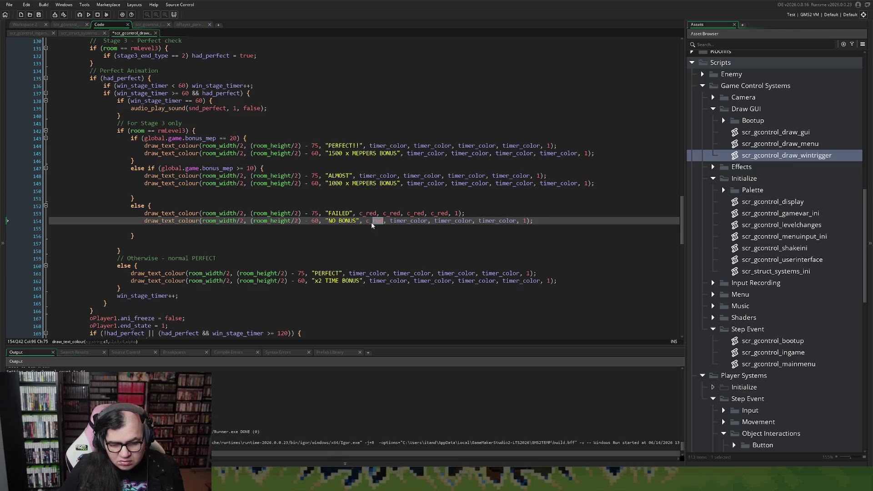
pyautogui.write('wh')
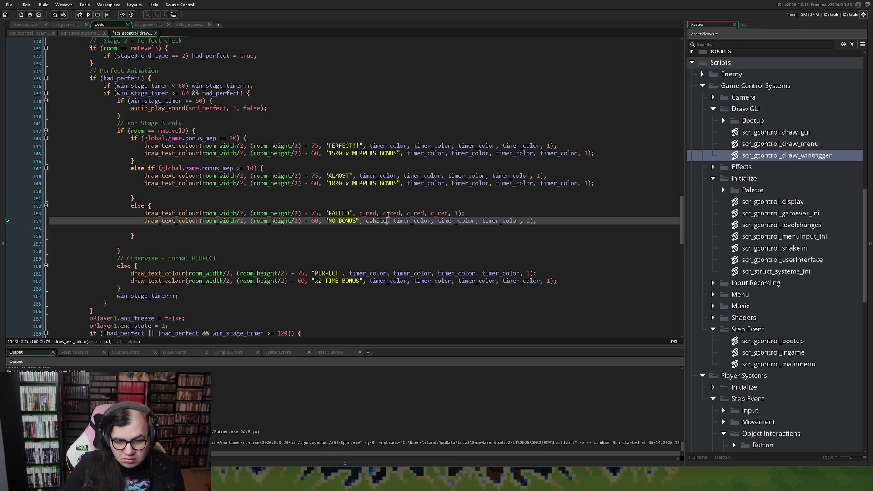
pyautogui.press('BackSpace')
pyautogui.press('BackSpace')
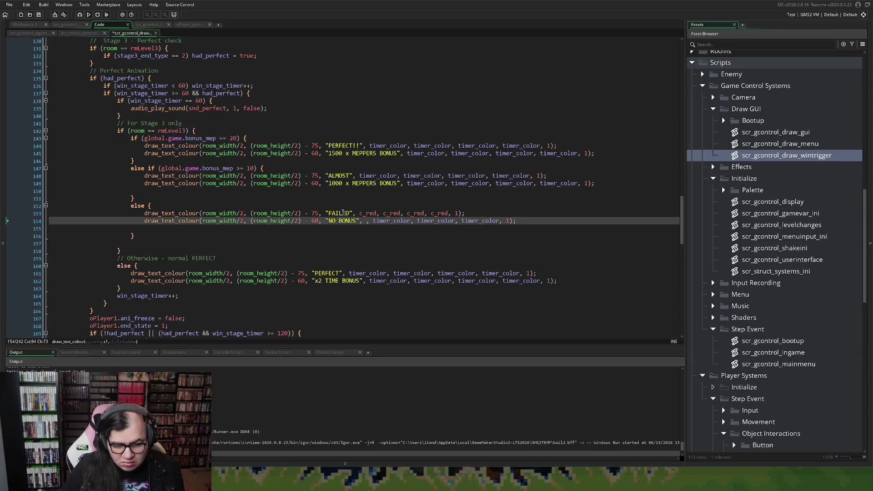
# Replace the remaining timer_color arguments on the NO BONUS line with c_red.
pyautogui.doubleClick(343, 213)
pyautogui.doubleClick(368, 213)
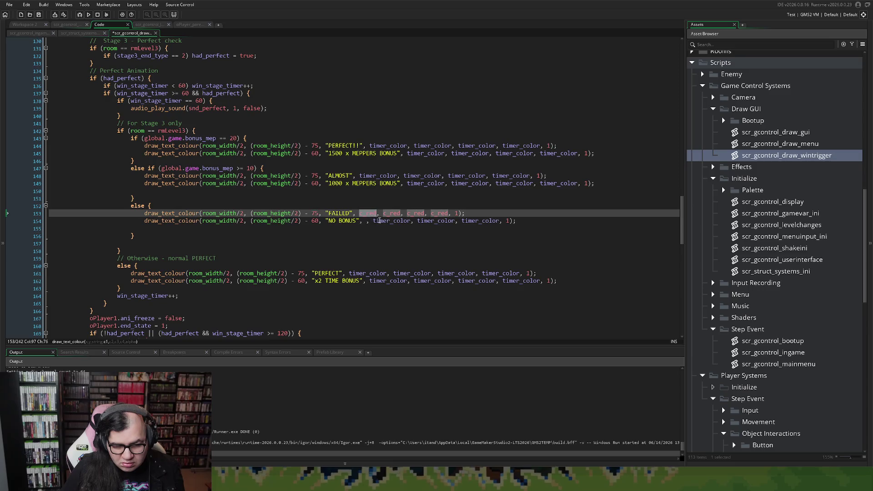
pyautogui.hotkey('ctrl', 'c')
pyautogui.click(367, 220)
pyautogui.hotkey('ctrl', 'v')
pyautogui.click(400, 221)
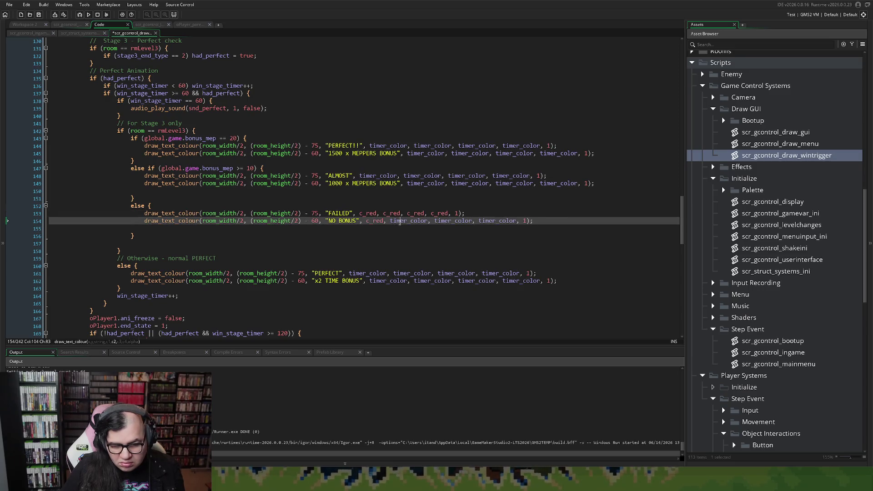
pyautogui.doubleClick(401, 221)
pyautogui.hotkey('ctrl', 'v')
pyautogui.click(424, 221)
pyautogui.hotkey('ctrl', 'v')
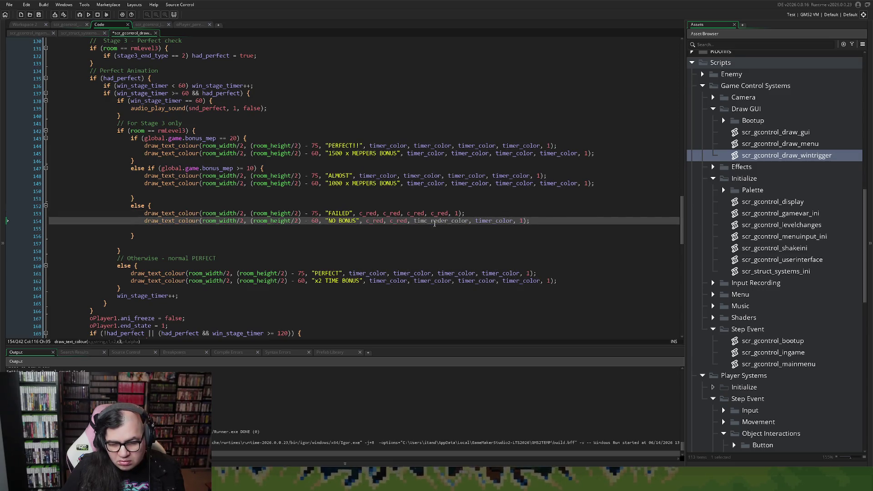
pyautogui.doubleClick(434, 221)
pyautogui.hotkey('ctrl', 'v')
pyautogui.doubleClick(454, 221)
pyautogui.hotkey('ctrl', 'v')
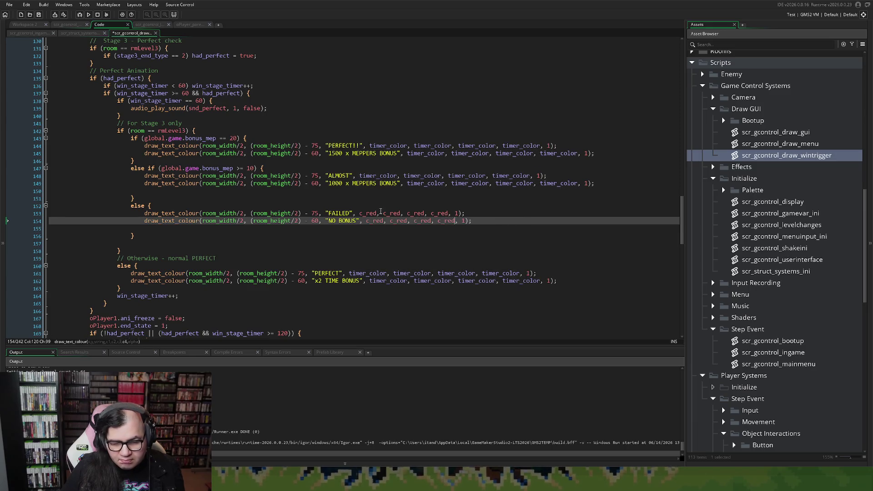
# Change all four NO BONUS colour arguments from c_red to c_white.
pyautogui.moveTo(380, 213); pyautogui.dragTo(370, 214)
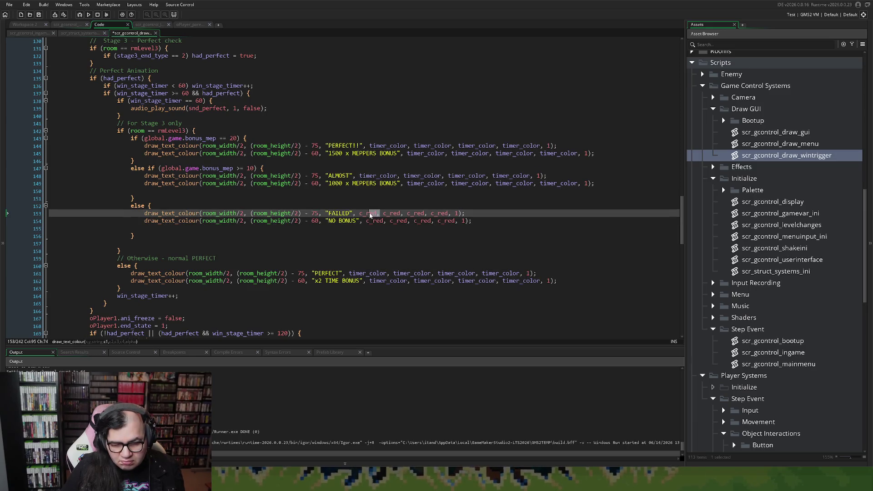
pyautogui.click(383, 221)
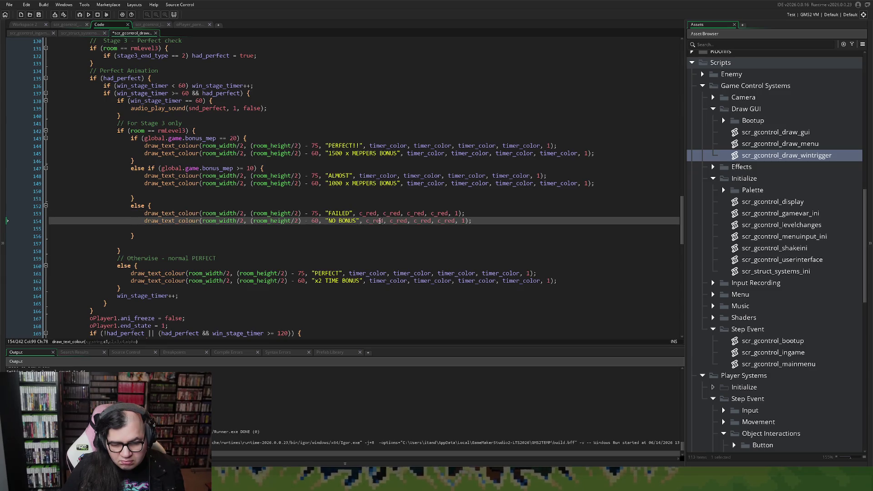
pyautogui.hotkey('shift', 'Left')
pyautogui.hotkey('shift', 'Left')
pyautogui.hotkey('shift', 'Left')
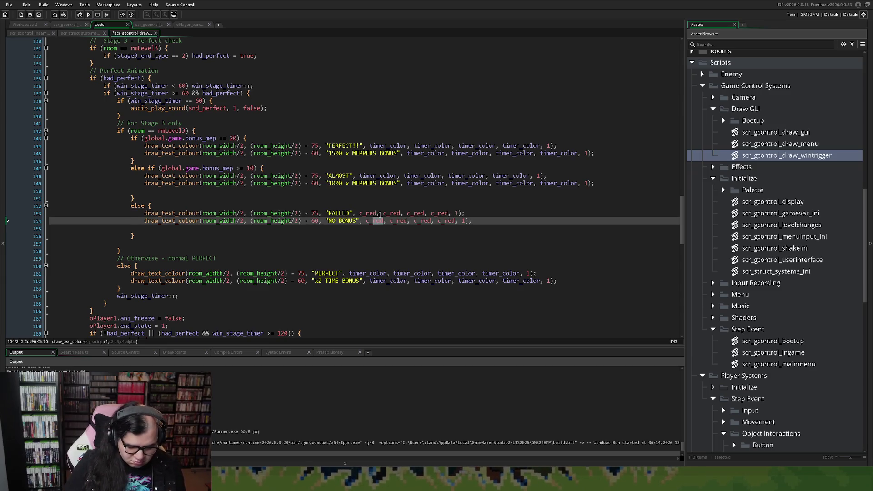
pyautogui.write('white')
pyautogui.click(377, 222)
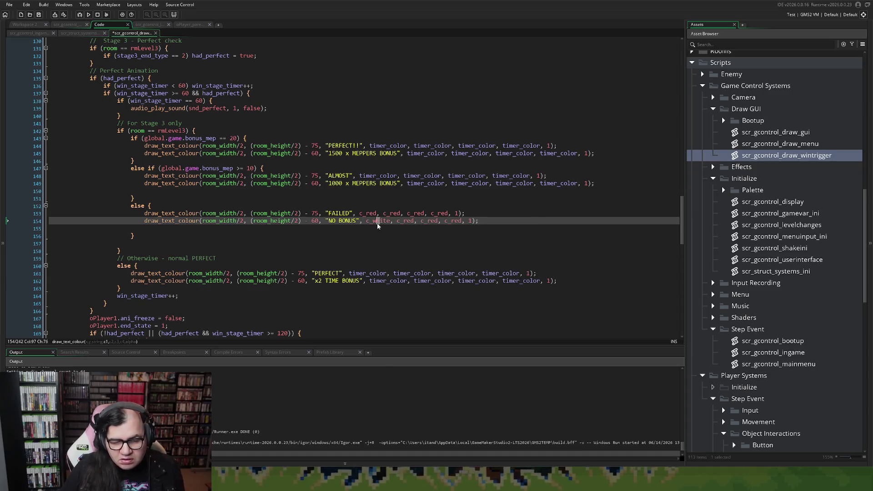
pyautogui.doubleClick(377, 222)
pyautogui.hotkey('ctrl', 'c')
pyautogui.doubleClick(404, 221)
pyautogui.hotkey('ctrl', 'v')
pyautogui.doubleClick(435, 222)
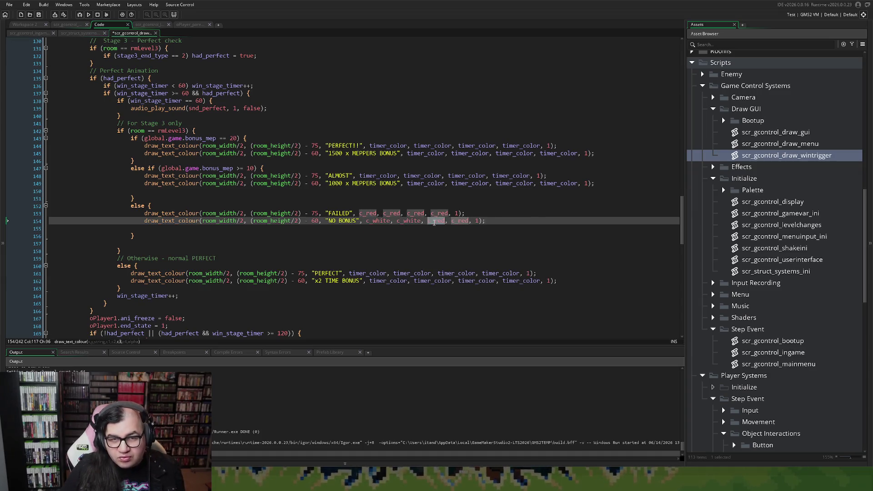
pyautogui.hotkey('ctrl', 'v')
pyautogui.doubleClick(467, 221)
pyautogui.hotkey('ctrl', 'v')
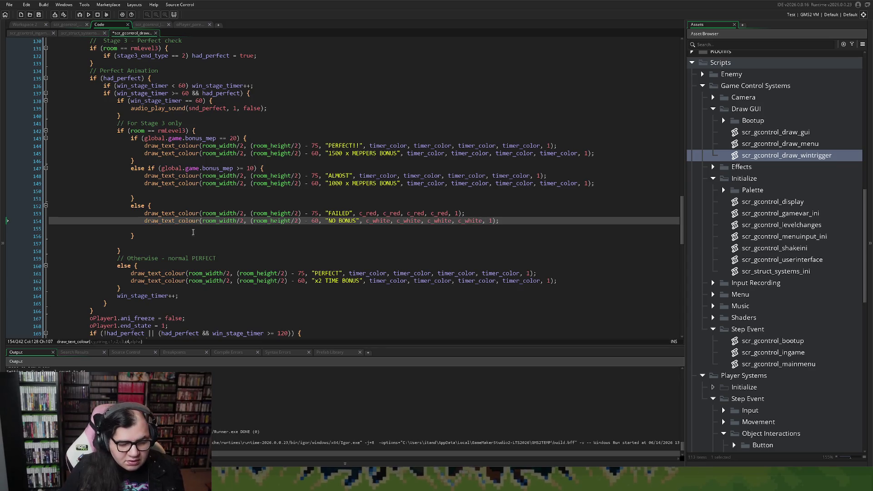
# Delete the blank line below NO BONUS and add the closing semicolon.
pyautogui.click(193, 233)
pyautogui.press('BackSpace')
pyautogui.press('BackSpace')
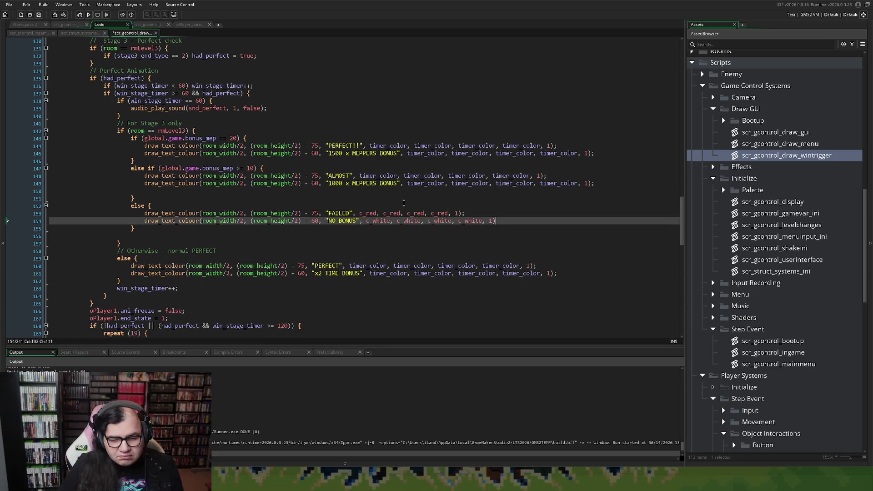
pyautogui.write(';')
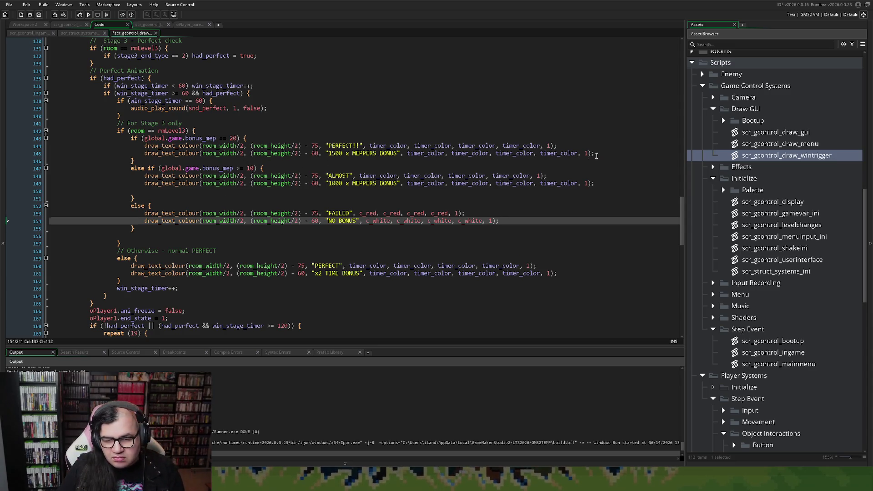
# Insert a new indented line after the PERFECT bonus text on line 145.
pyautogui.click(597, 156)
pyautogui.press('Return')
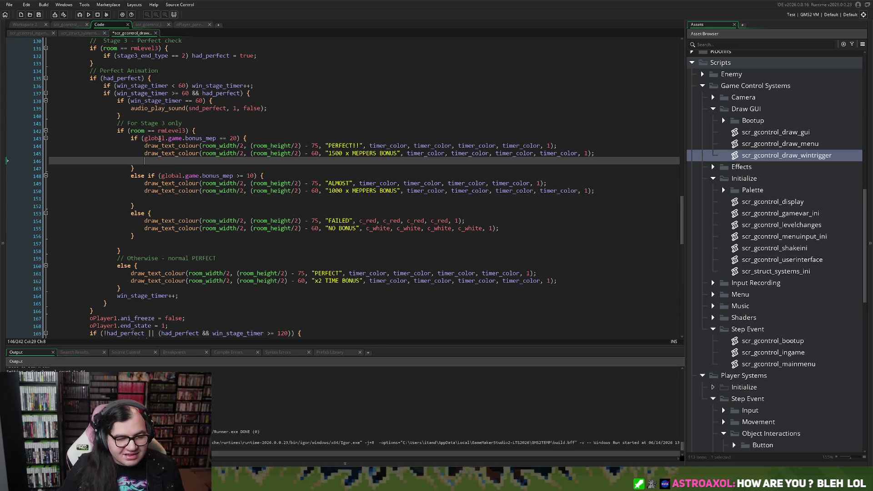
# Add bonusscore = 30000; to the PERFECT branch.
pyautogui.scroll(-4, 169, 112)
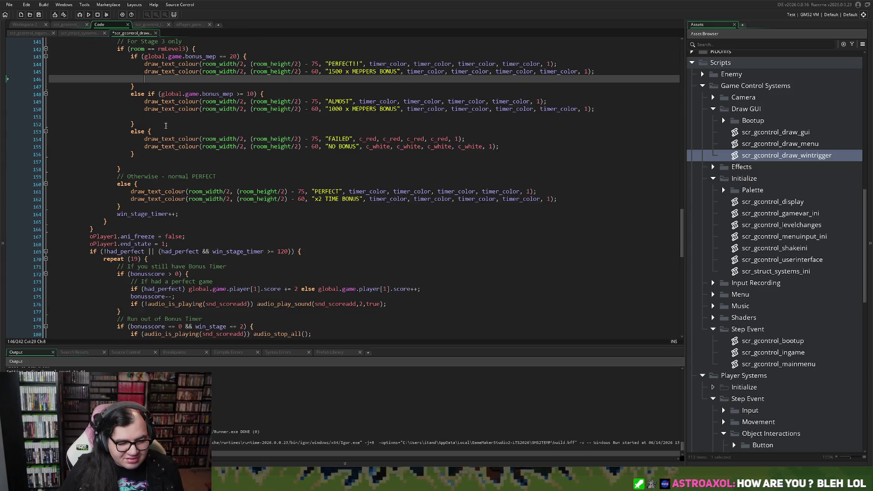
pyautogui.doubleClick(156, 275)
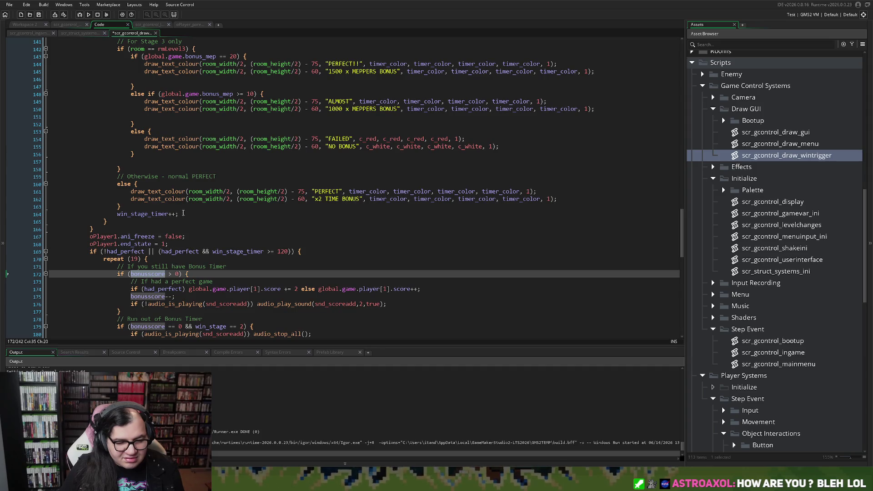
pyautogui.scroll(4, 152, 163)
pyautogui.click(151, 163)
pyautogui.hotkey('ctrl', 'v')
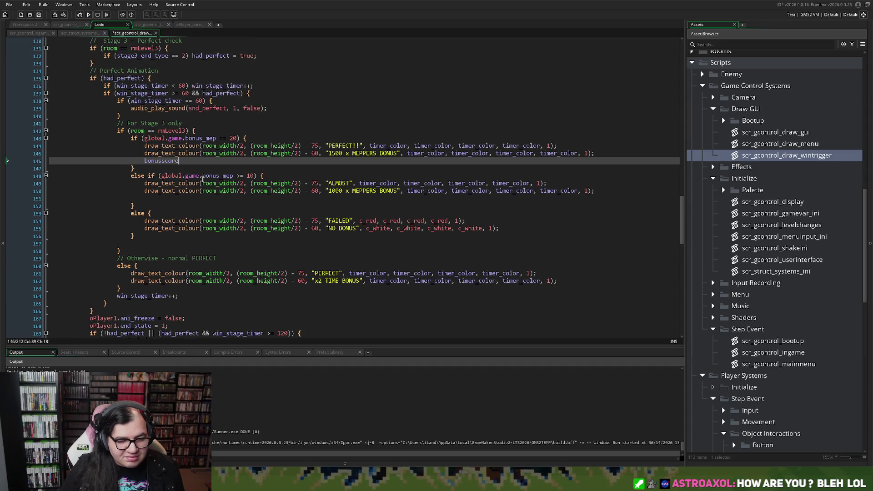
pyautogui.write(' = ')
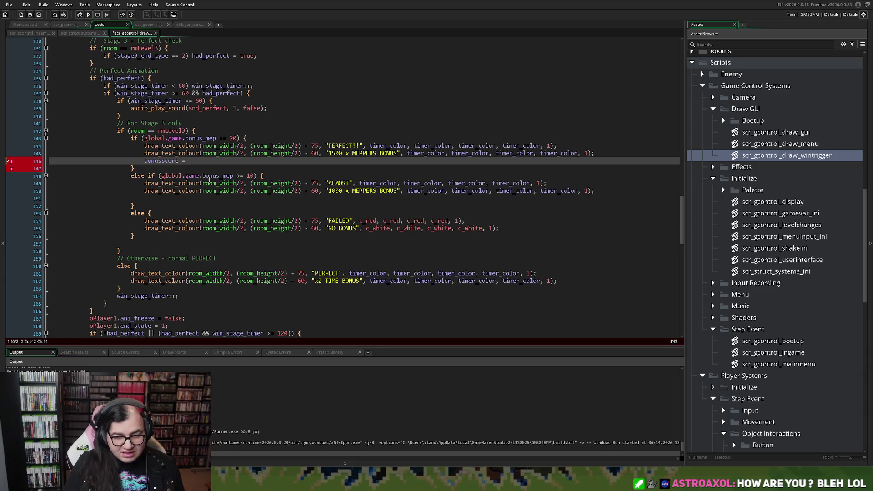
pyautogui.write('30000')
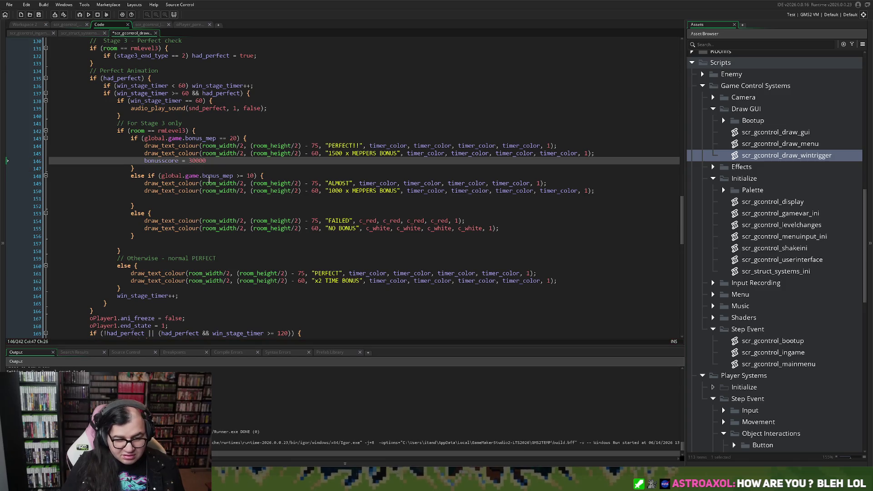
pyautogui.write(';')
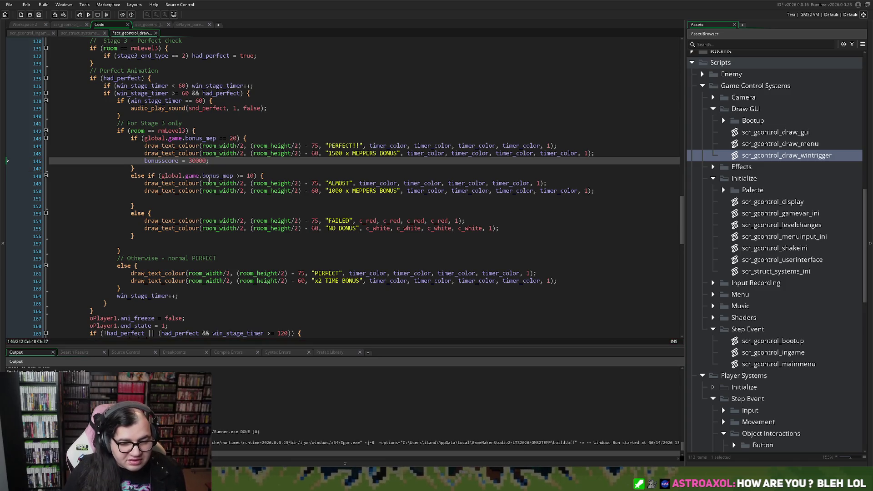
# Add bonusscore = global.game.bonus_mep * 1000; to the ALMOST branch.
pyautogui.moveTo(209, 161); pyautogui.dragTo(144, 161)
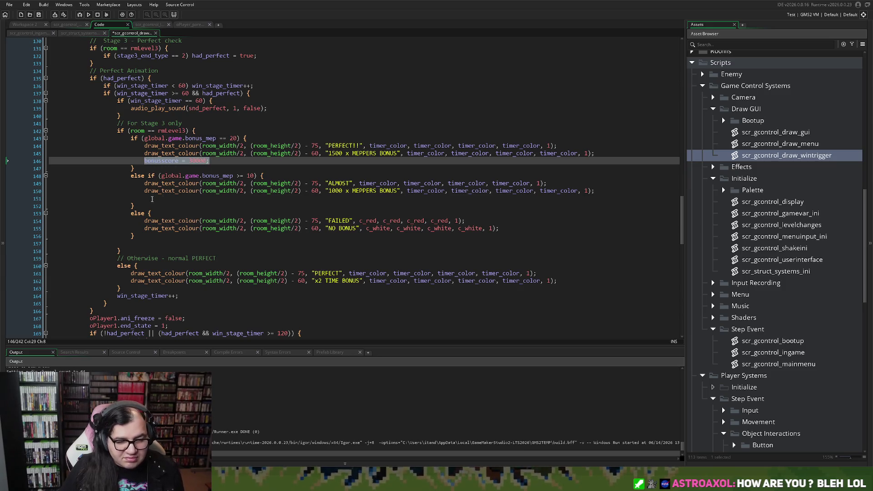
pyautogui.click(151, 198)
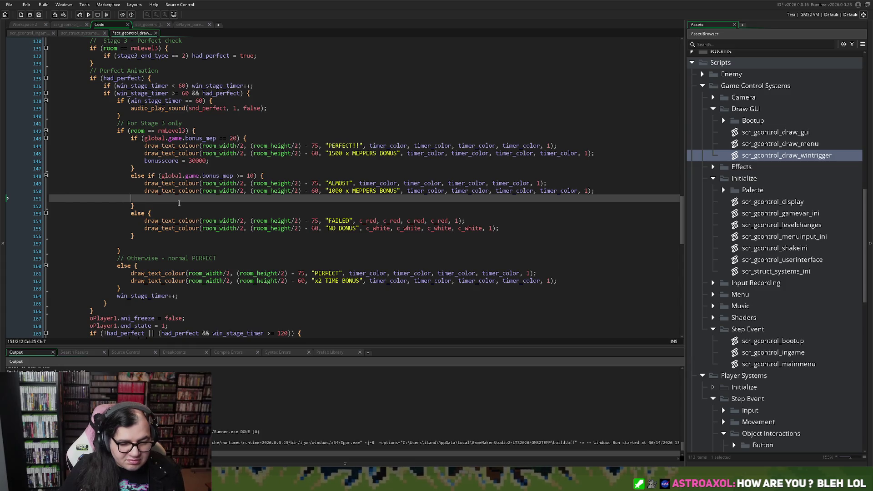
pyautogui.hotkey('ctrl', 'v')
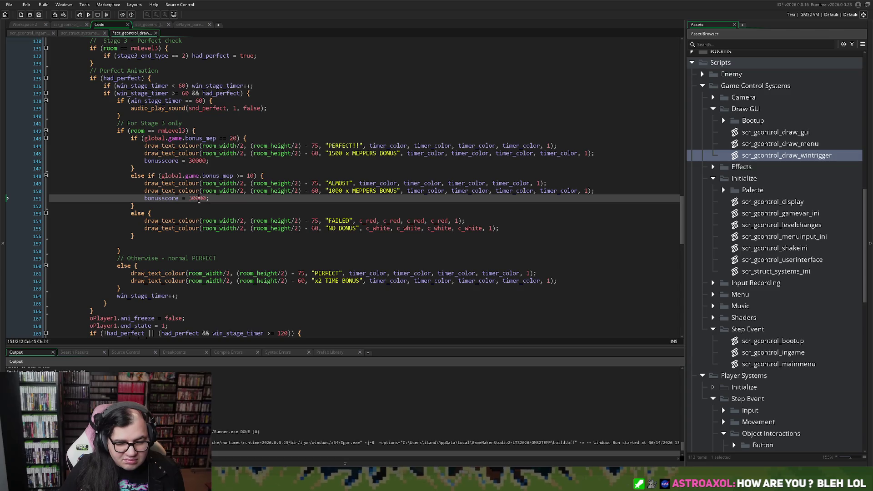
pyautogui.moveTo(233, 175); pyautogui.dragTo(162, 176)
pyautogui.hotkey('ctrl', 'c')
pyautogui.doubleClick(205, 199)
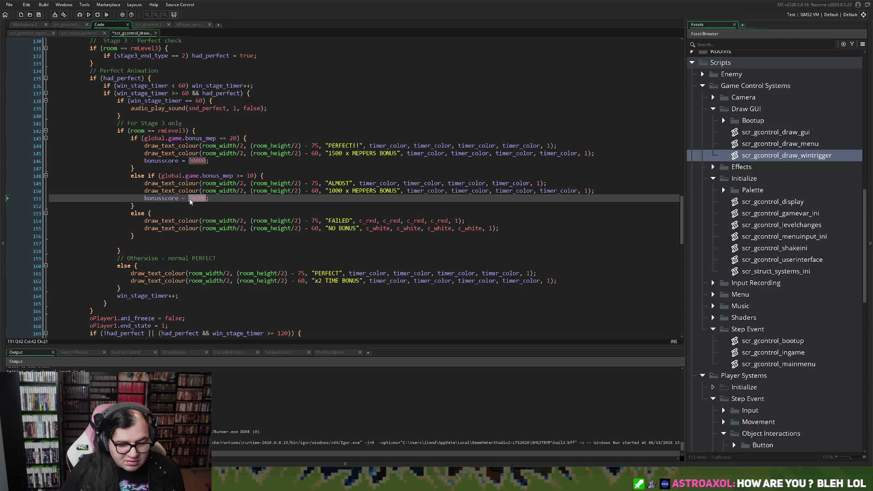
pyautogui.hotkey('ctrl', 'v')
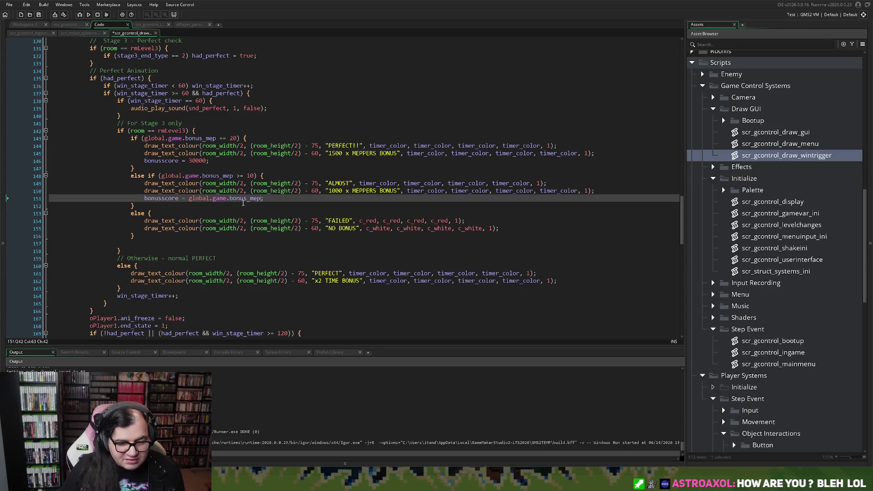
pyautogui.write('* 1000')
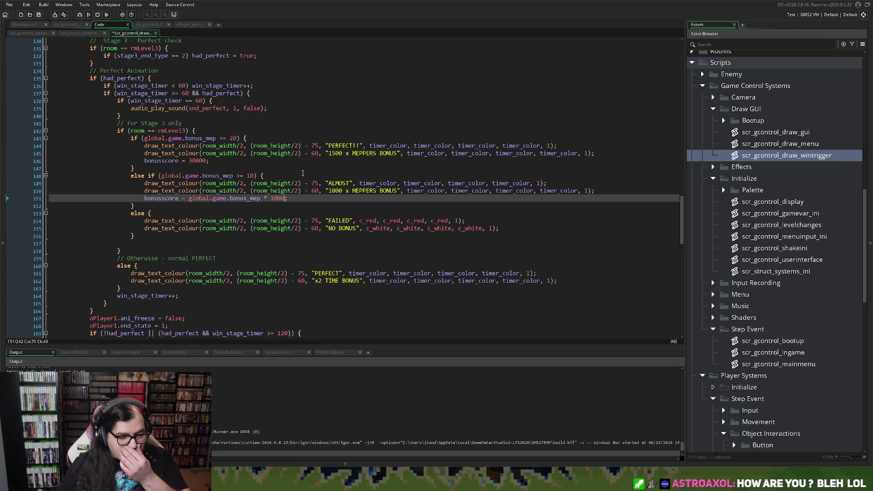
# Add bonusscore = 0; to the FAILED branch and run the game with F5.
pyautogui.click(506, 233)
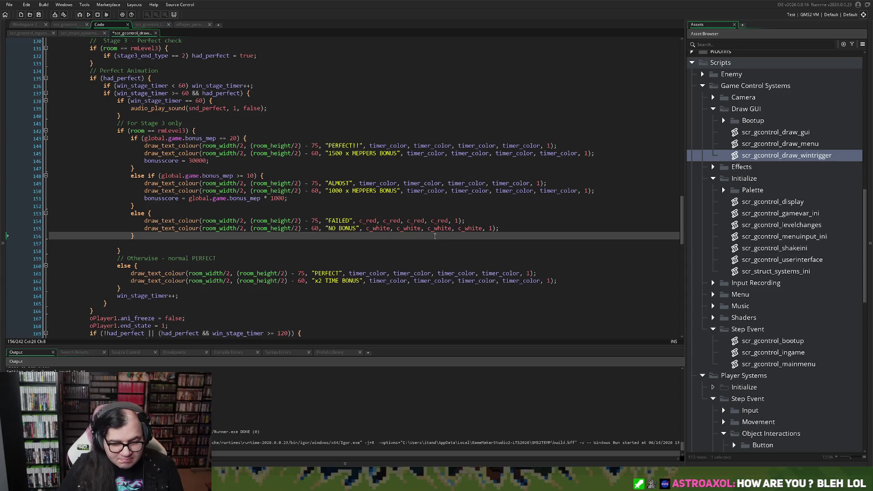
pyautogui.click(507, 230)
pyautogui.press('Return')
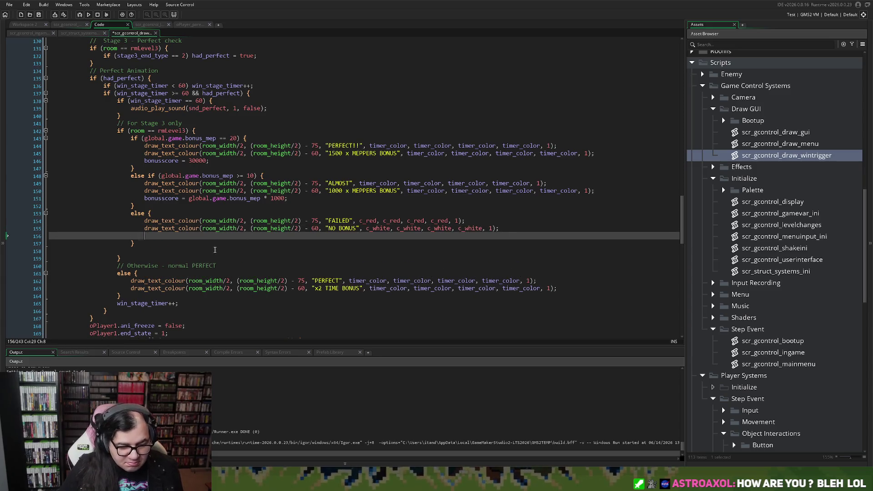
pyautogui.hotkey('ctrl', 'v')
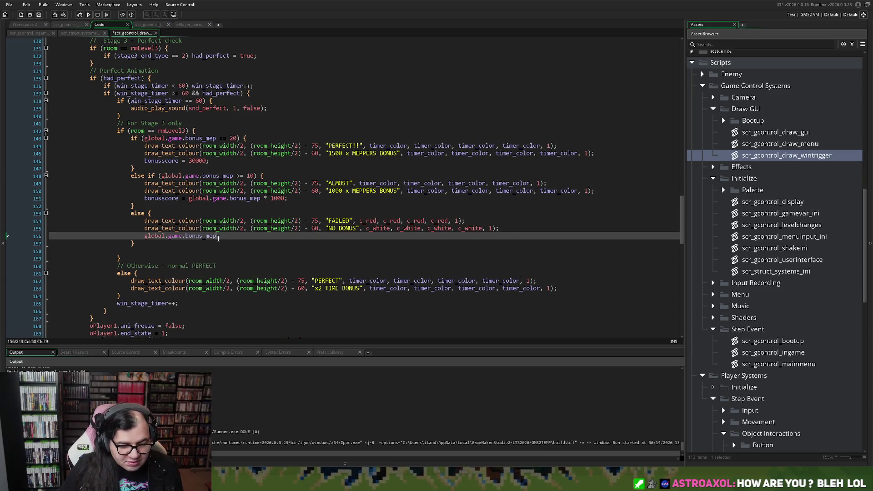
pyautogui.moveTo(216, 237)
pyautogui.mouseDown()
pyautogui.moveTo(187, 239)
pyautogui.moveTo(178, 199)
pyautogui.moveTo(173, 235)
pyautogui.moveTo(143, 238)
pyautogui.mouseUp()
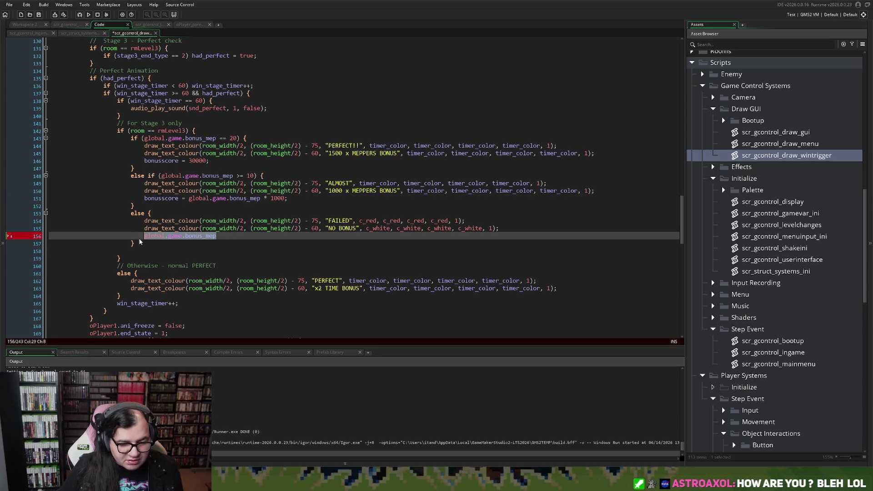
pyautogui.write('bonusscore = ')
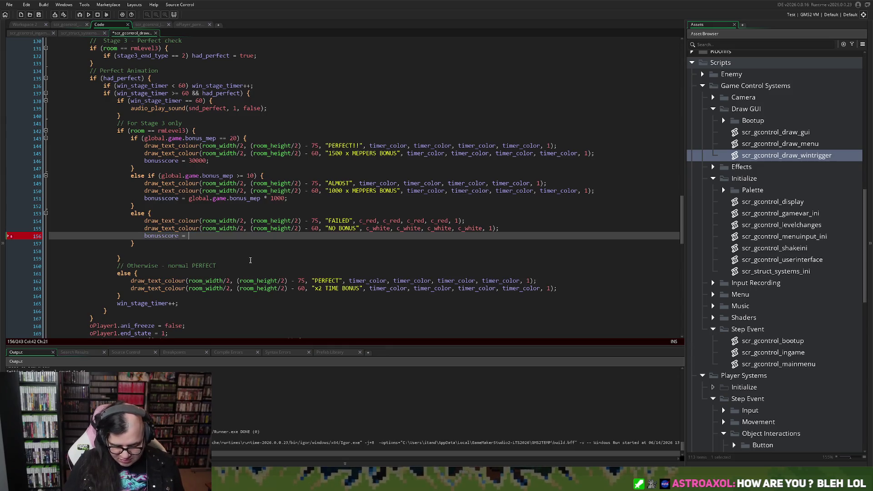
pyautogui.write('0;')
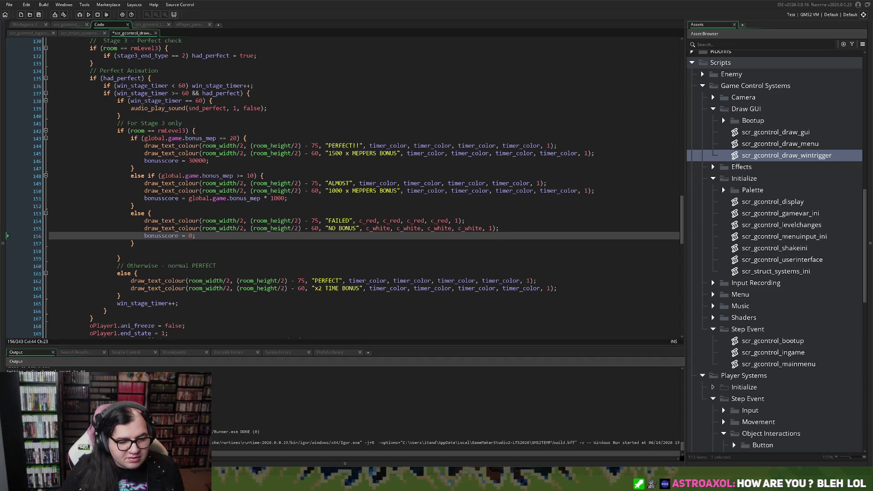
pyautogui.press('F5')
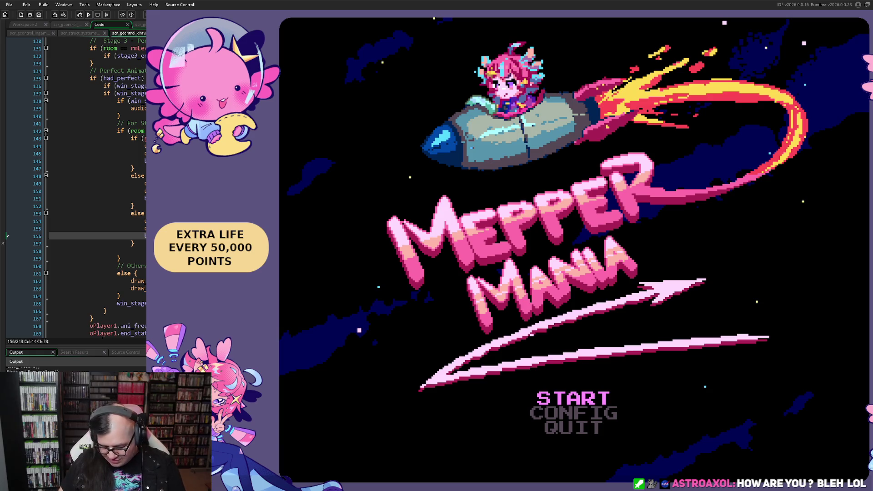
# From the START menu, set STAGE to 3 and begin playing.
pyautogui.press('Return')
pyautogui.press('Down')
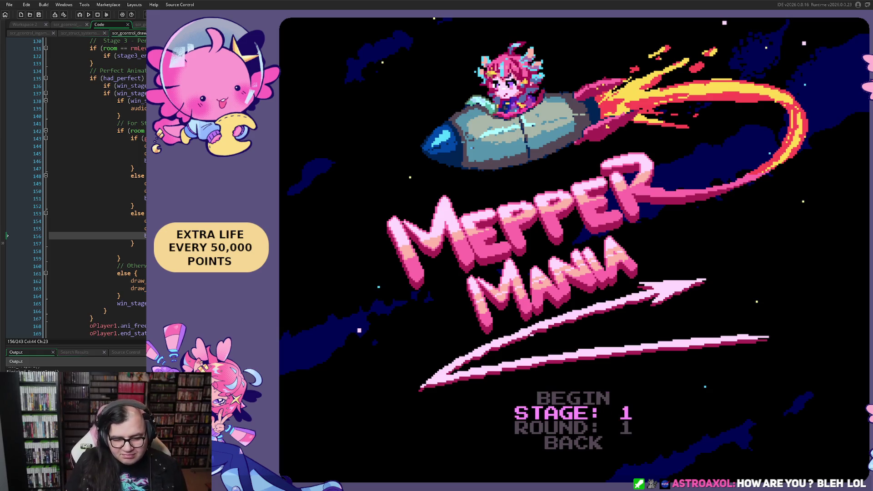
pyautogui.press('Right')
pyautogui.press('Right')
pyautogui.press('Up')
pyautogui.press('Return')
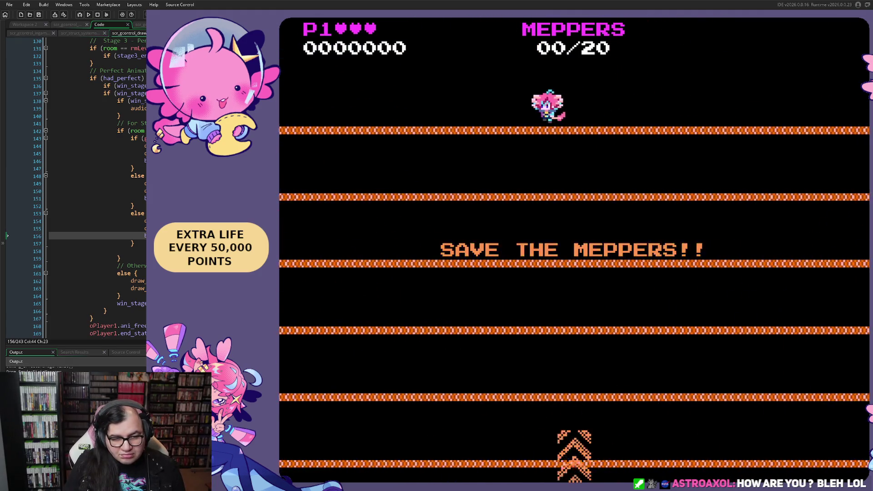
# Move and jump along the Stage 3 girders to rescue a bubbled Mepper, then quit with Escape.
pyautogui.press('Left')
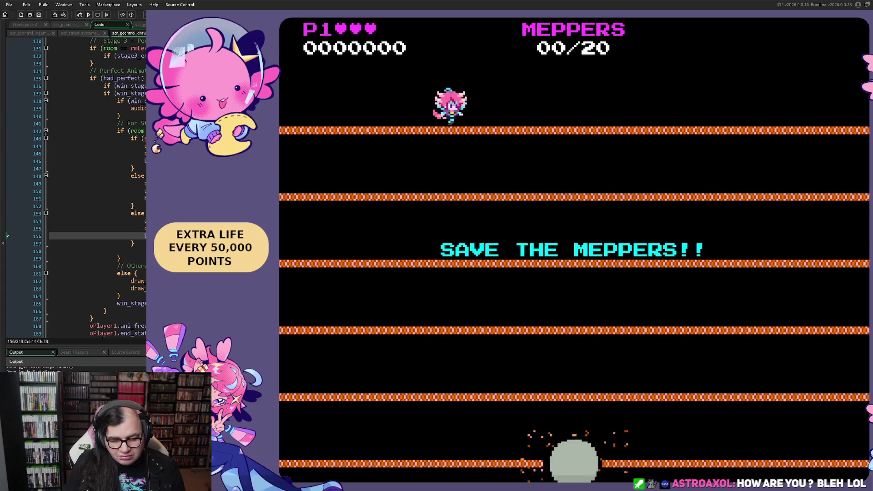
pyautogui.press('Right')
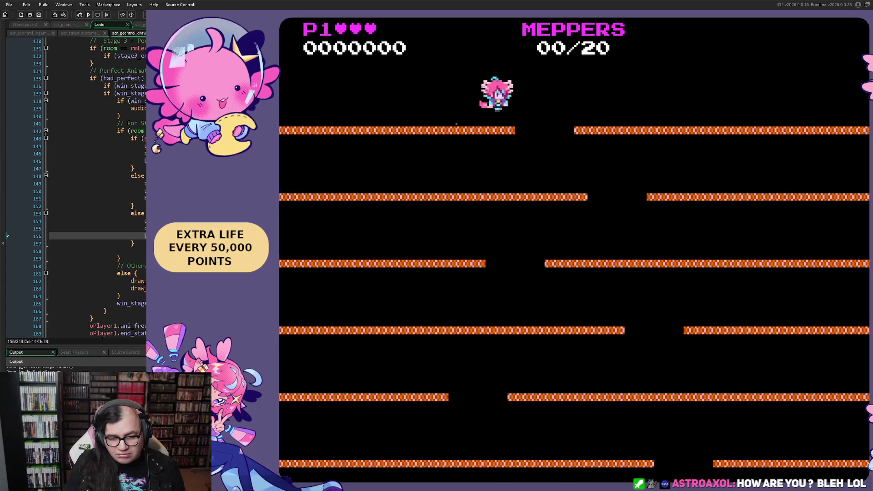
pyautogui.press('Left')
pyautogui.press('Right')
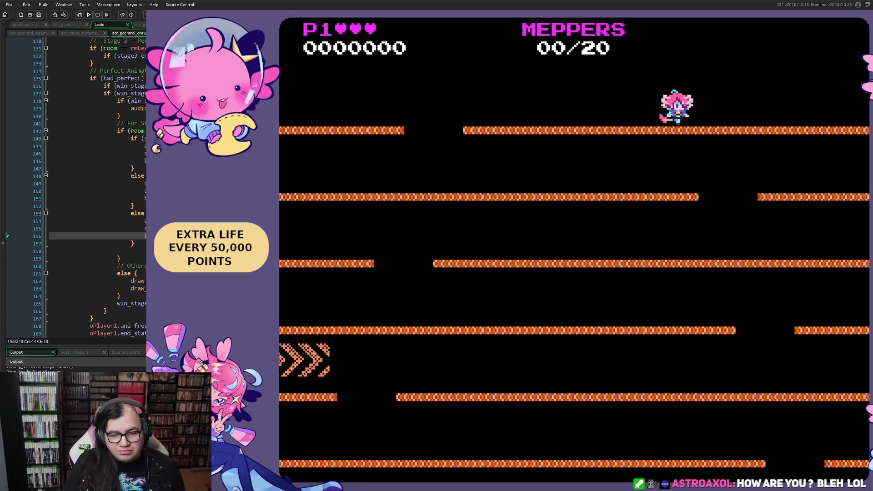
pyautogui.press('Left')
pyautogui.press('space')
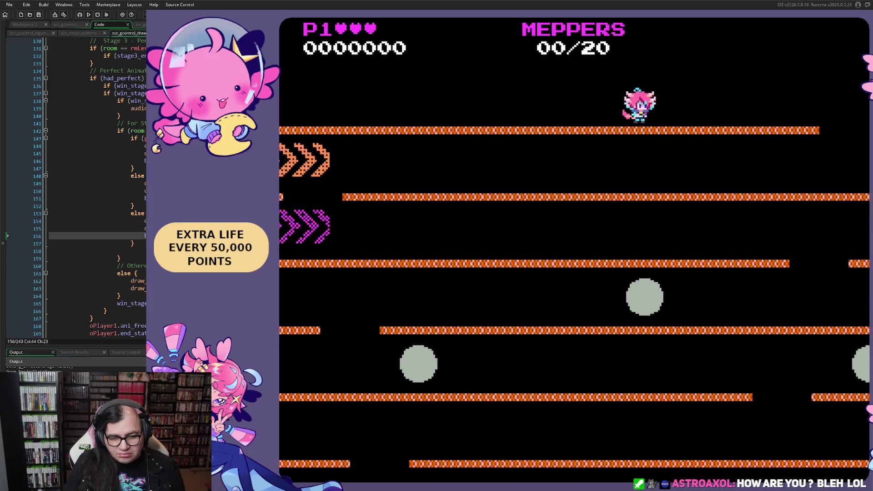
pyautogui.press('Right')
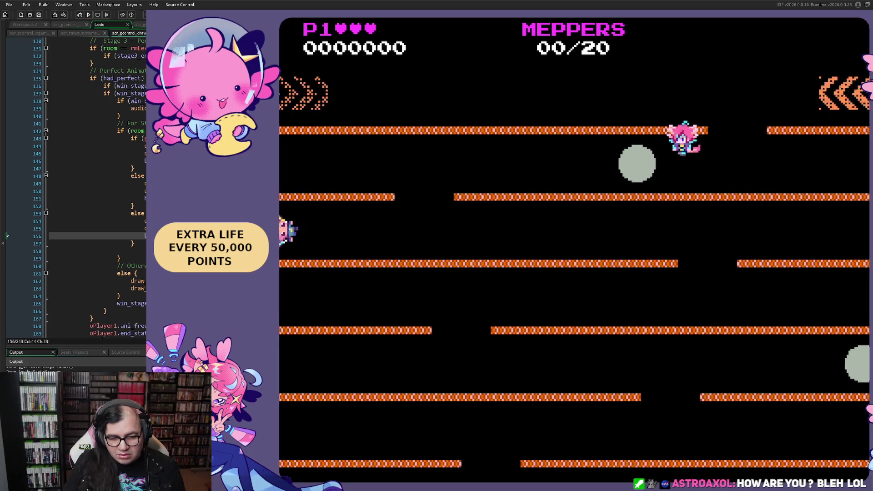
pyautogui.press('Left')
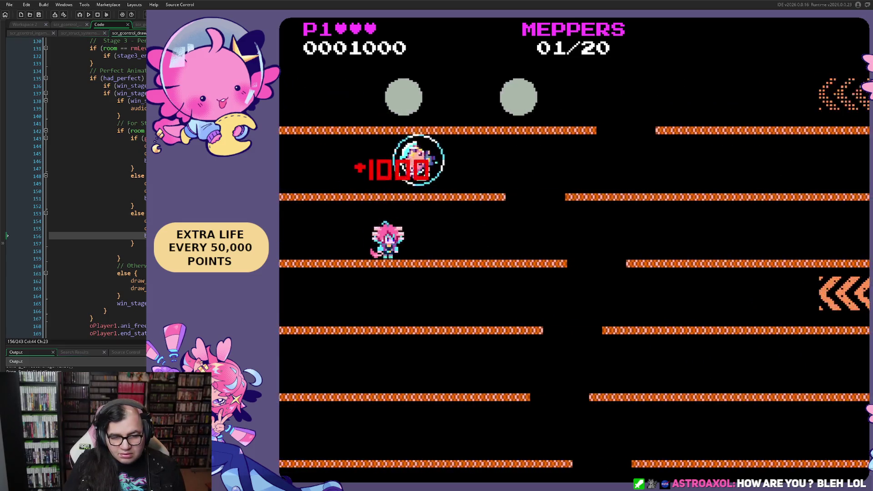
pyautogui.press('Right')
pyautogui.press('Right')
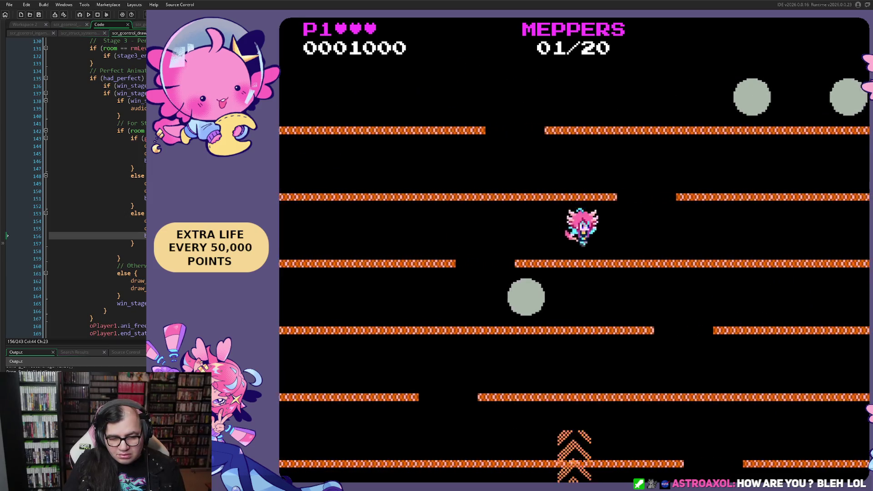
pyautogui.press('Right')
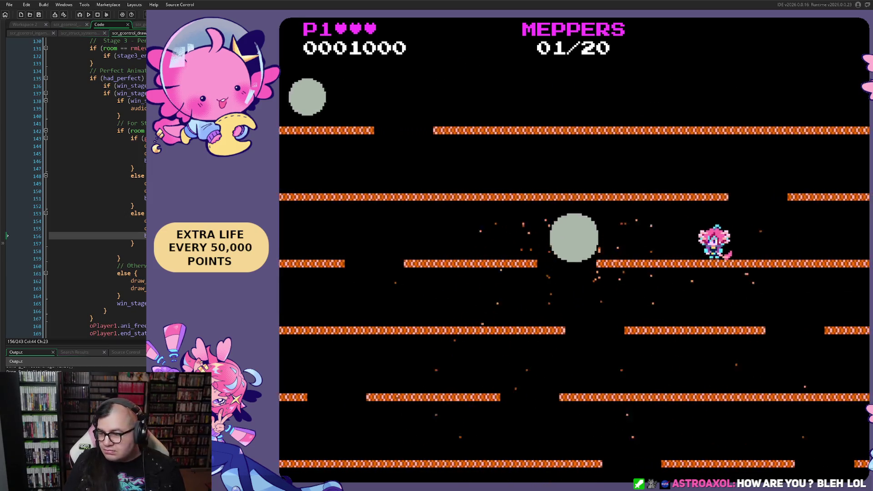
pyautogui.press('Right')
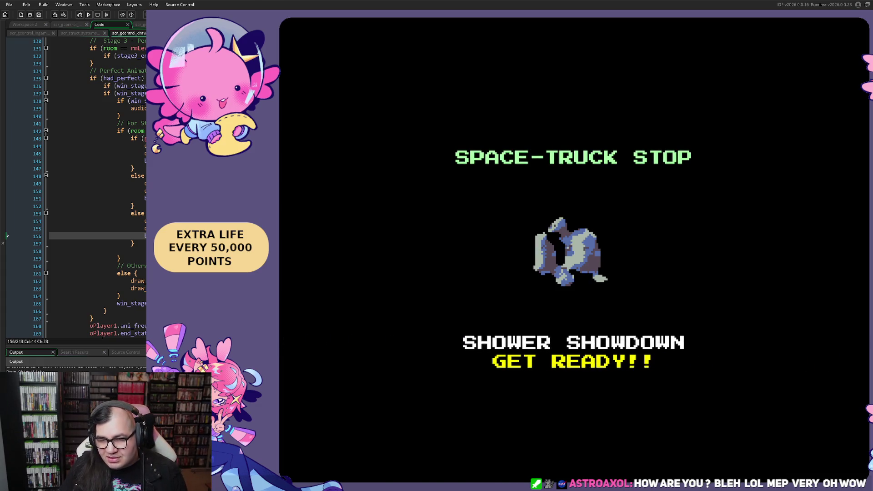
pyautogui.press('Escape')
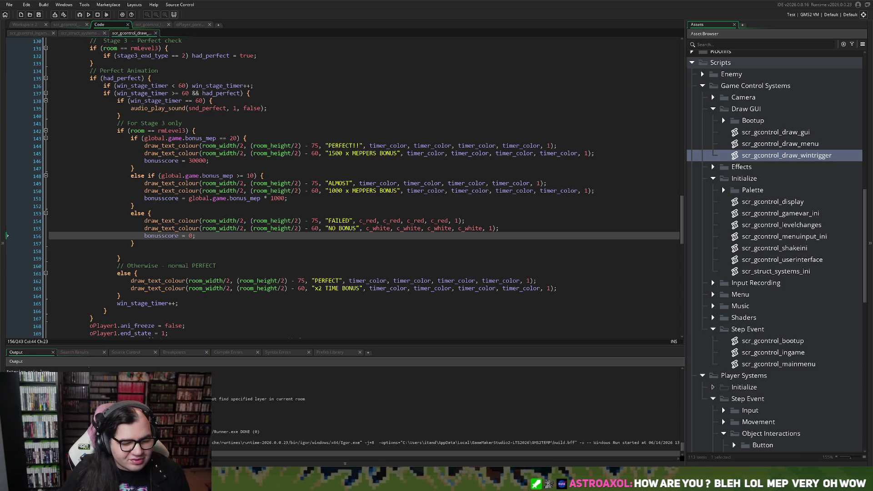
# Review the stage 3 code in scr_gcontrol_levelchanges and oPlayer_parent.
pyautogui.scroll(-1, 364, 187)
pyautogui.scroll(2, 364, 187)
pyautogui.click(80, 32)
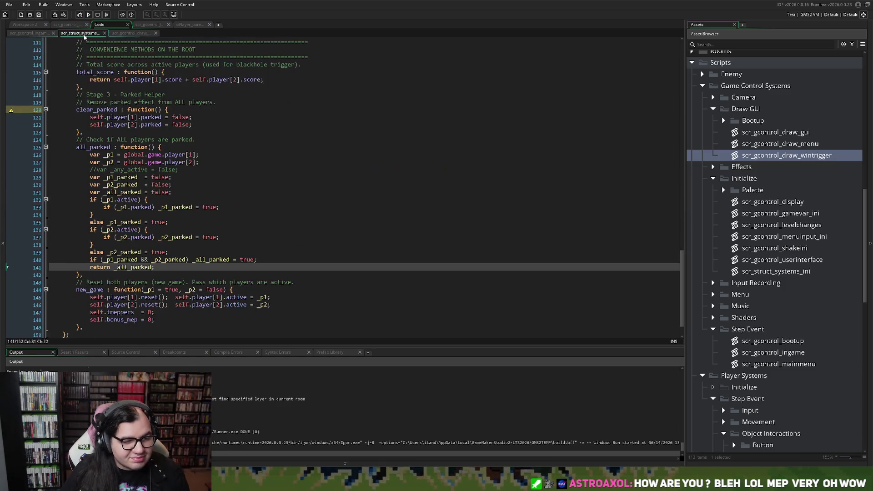
pyautogui.click(40, 35)
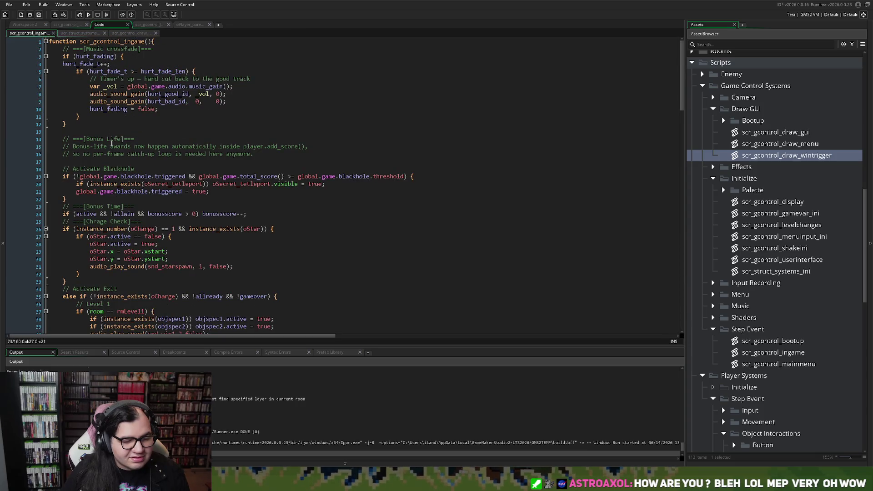
pyautogui.scroll(-7, 115, 117)
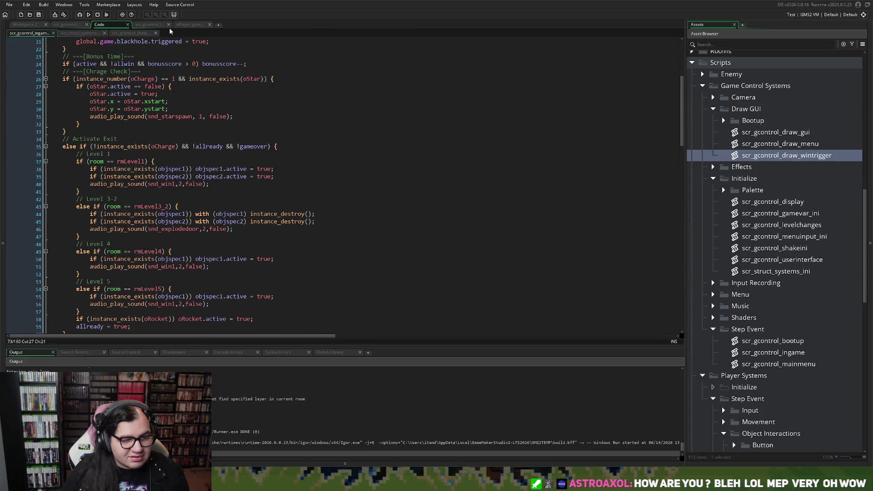
pyautogui.click(153, 24)
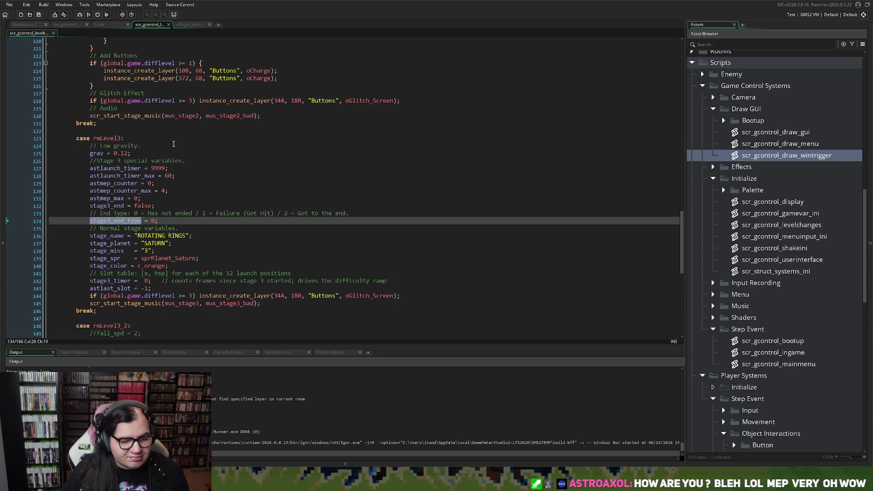
pyautogui.click(190, 26)
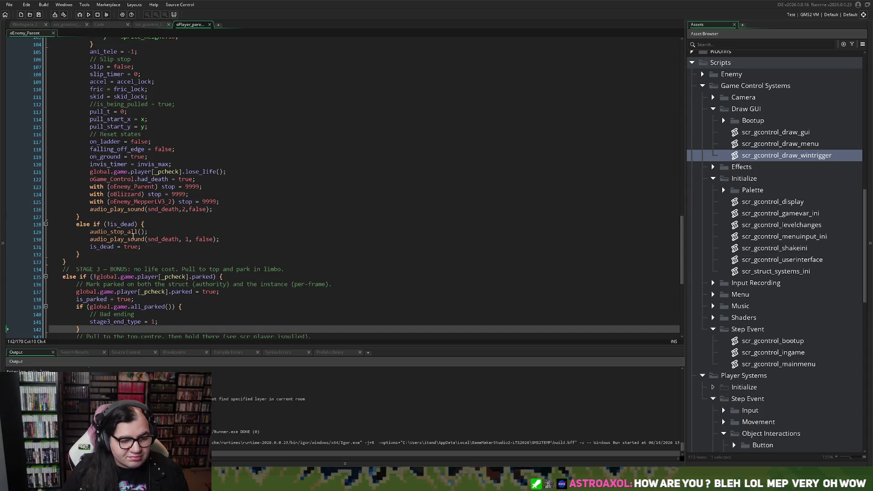
pyautogui.scroll(-4, 134, 238)
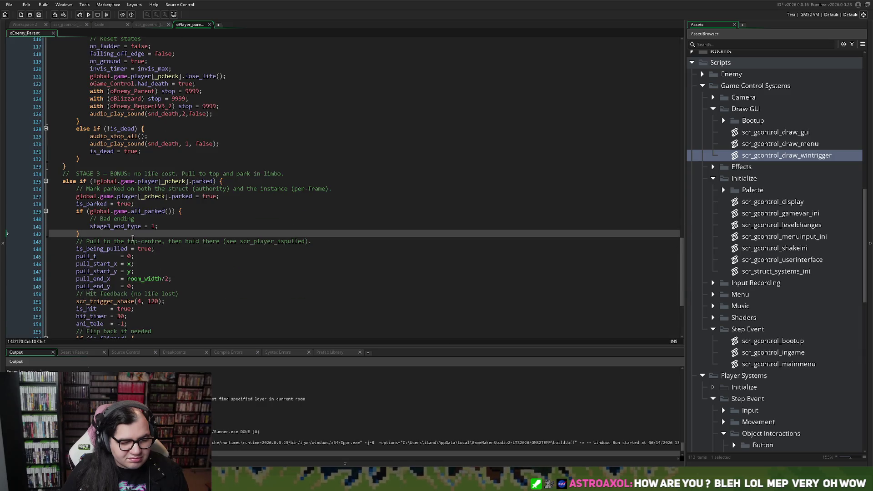
pyautogui.scroll(-3, 133, 238)
# Open and close scr_gcontrol_gamevar_ini, then return to scr_gcontrol_ingame's stage 3 end check.
pyautogui.click(24, 24)
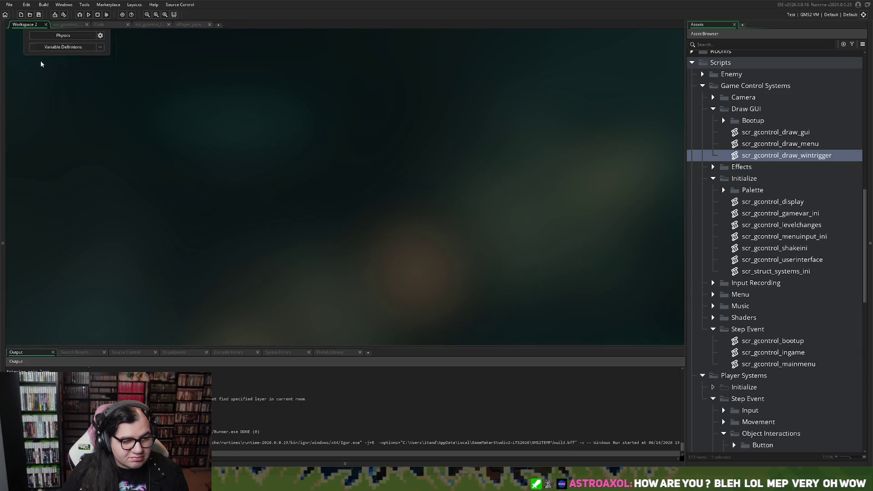
pyautogui.click(68, 25)
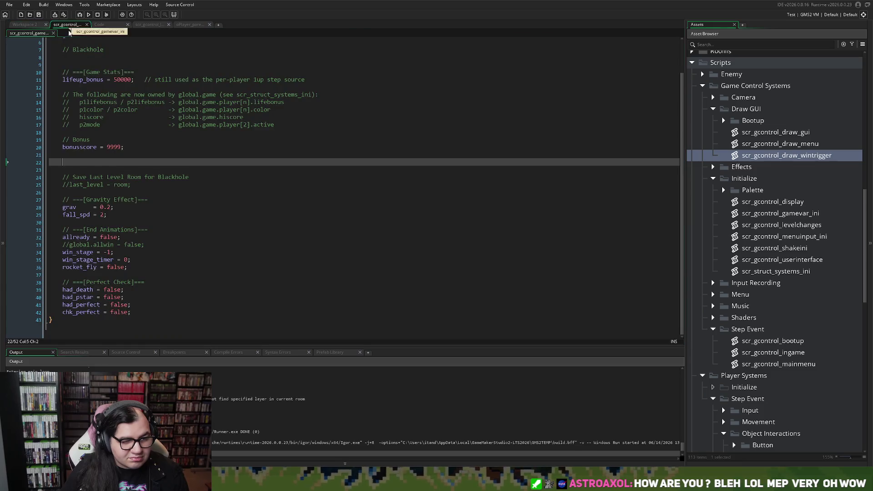
pyautogui.click(87, 26)
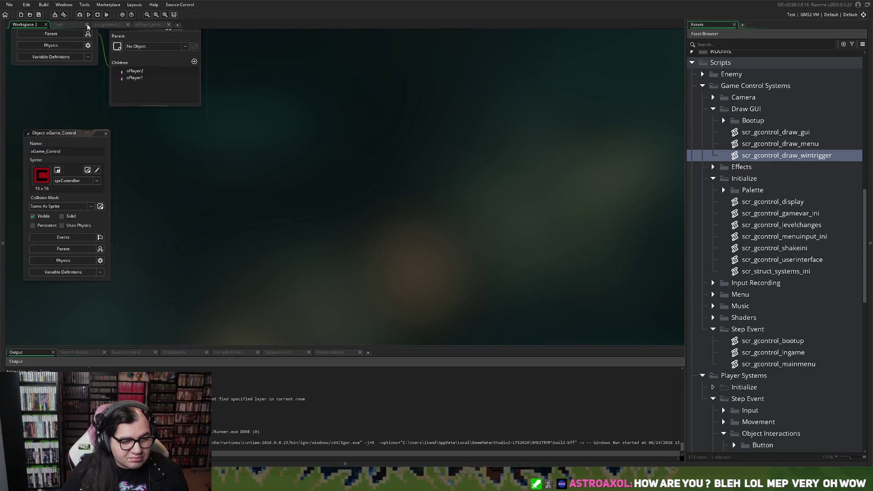
pyautogui.click(68, 26)
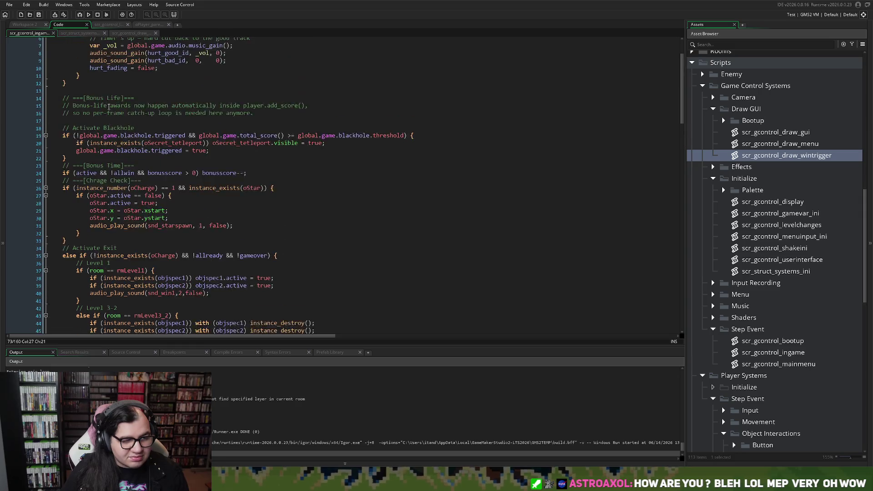
pyautogui.scroll(-20, 109, 106)
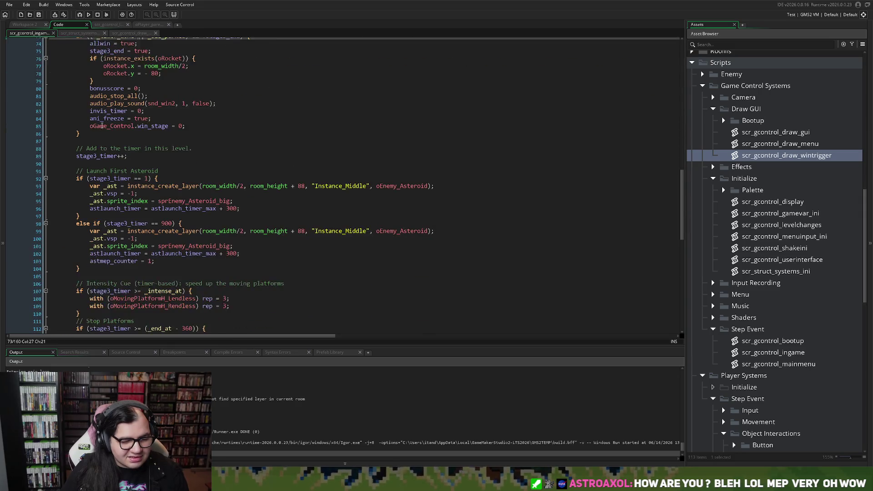
pyautogui.scroll(5, 103, 125)
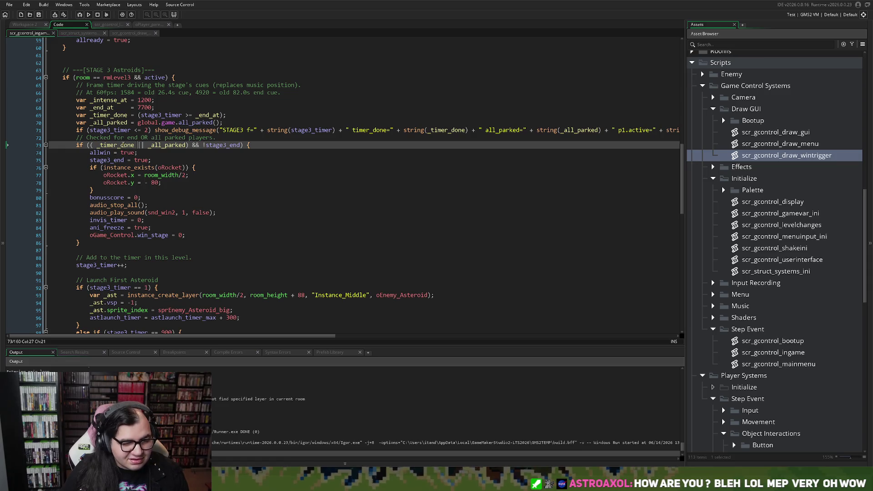
pyautogui.scroll(-2, 122, 145)
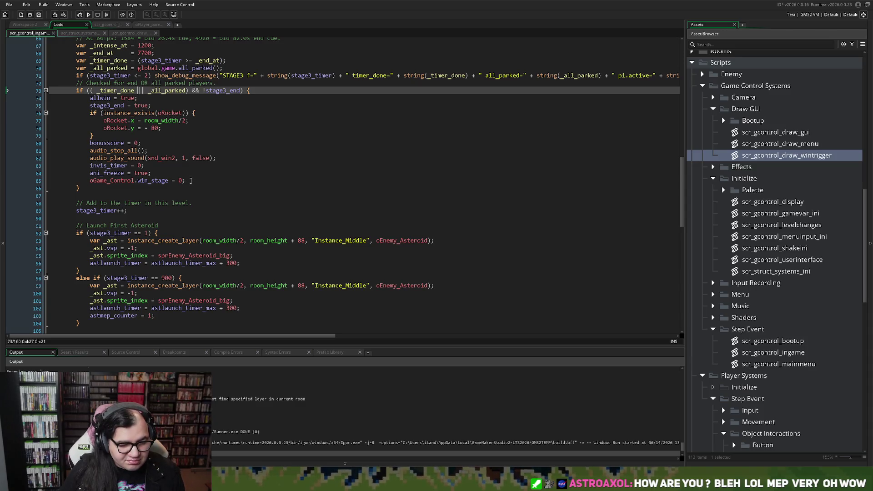
# Below stage3_end = true, add if (_timer_done) stage3_end_type = 2; on line 76.
pyautogui.scroll(-1, 187, 180)
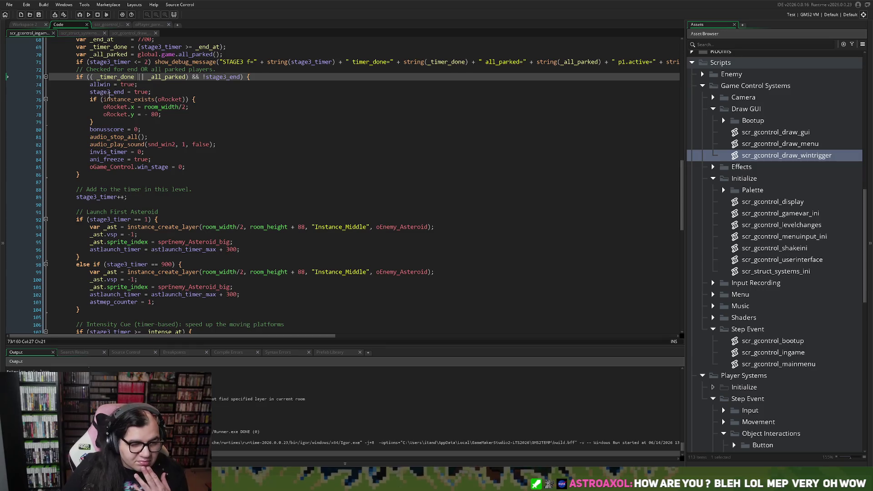
pyautogui.doubleClick(109, 93)
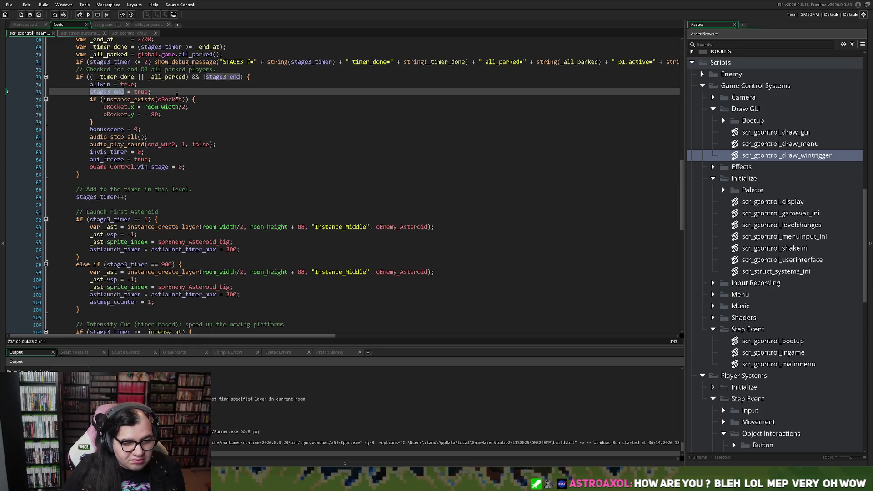
pyautogui.click(176, 93)
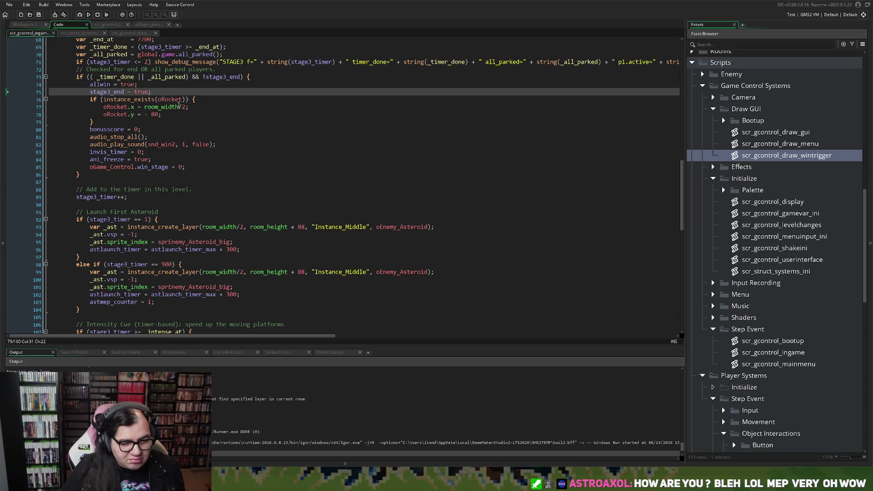
pyautogui.press('Return')
pyautogui.hotkey('ctrl', 'v')
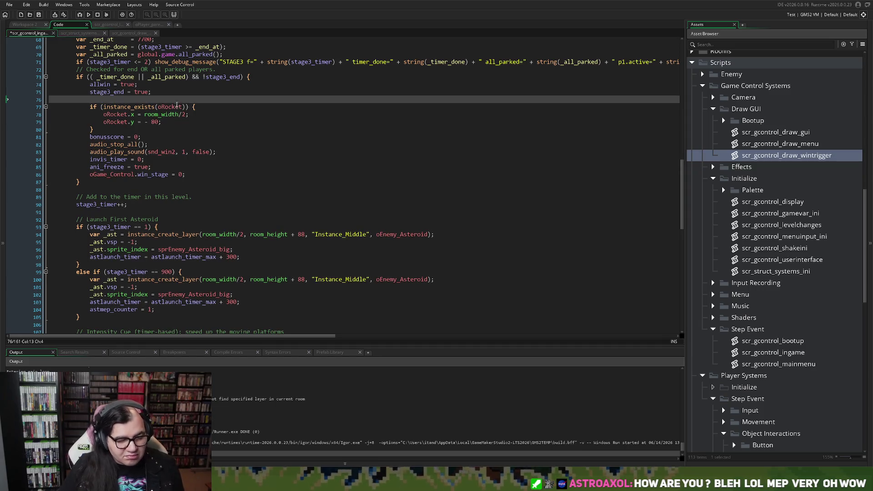
pyautogui.click(113, 77)
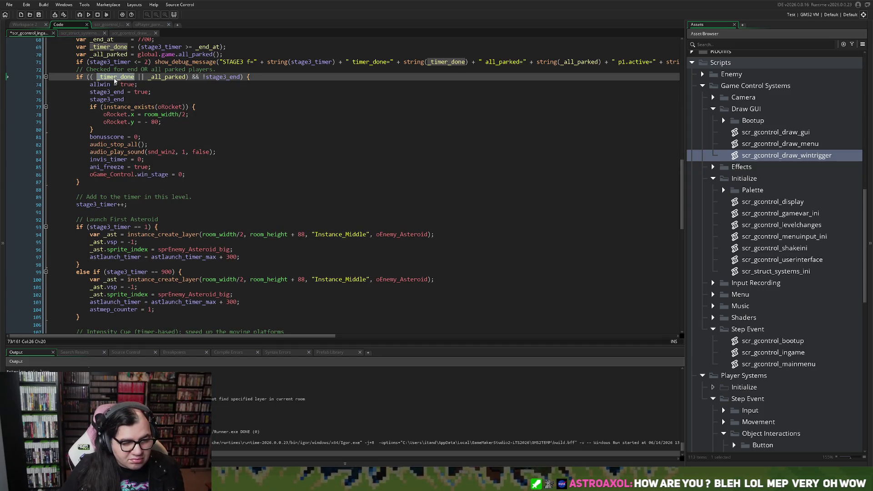
pyautogui.click(93, 99)
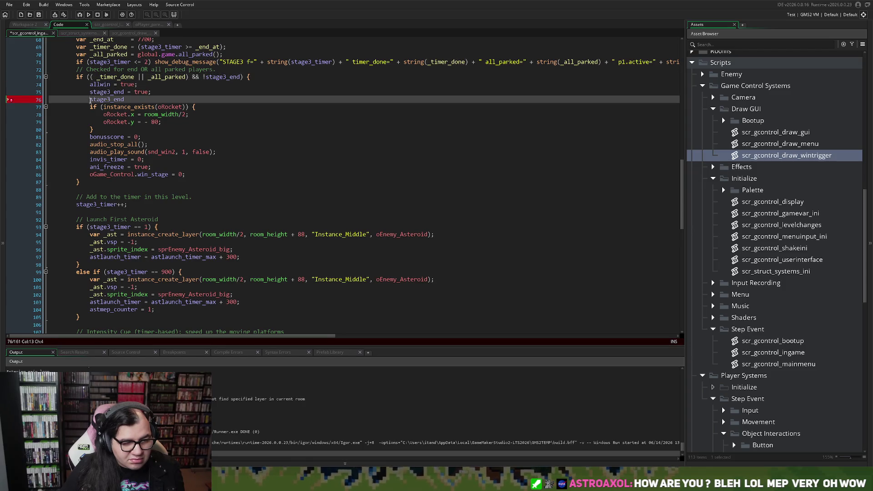
pyautogui.write('if (_timer_done')
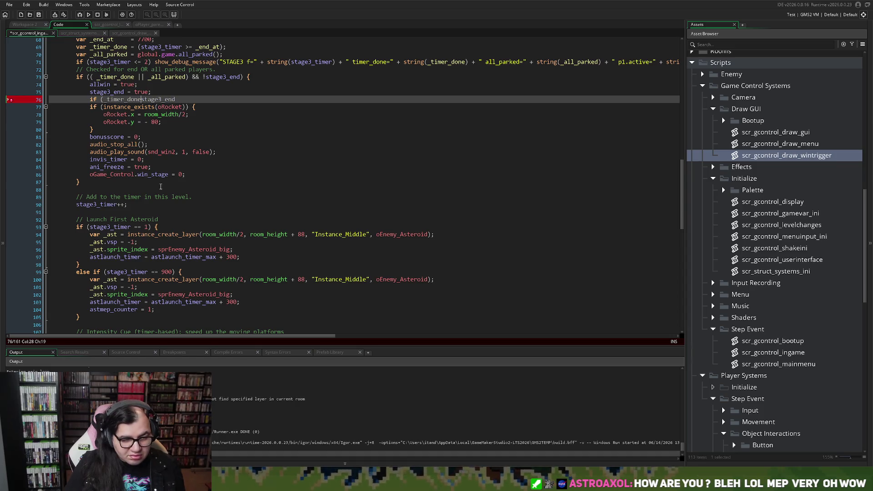
pyautogui.write(')')
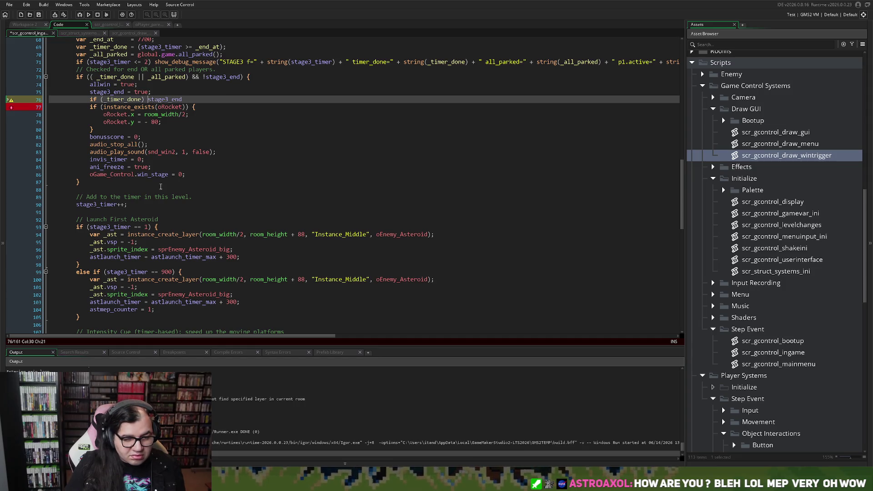
pyautogui.click(186, 100)
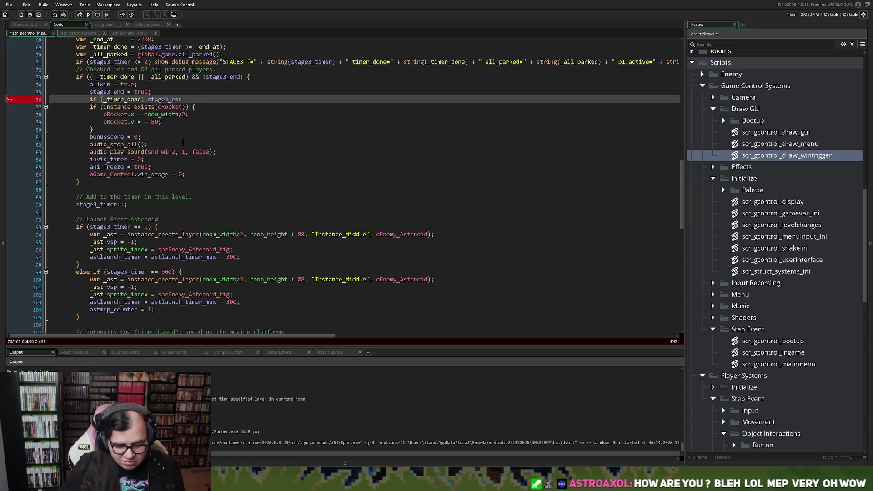
pyautogui.write('==2')
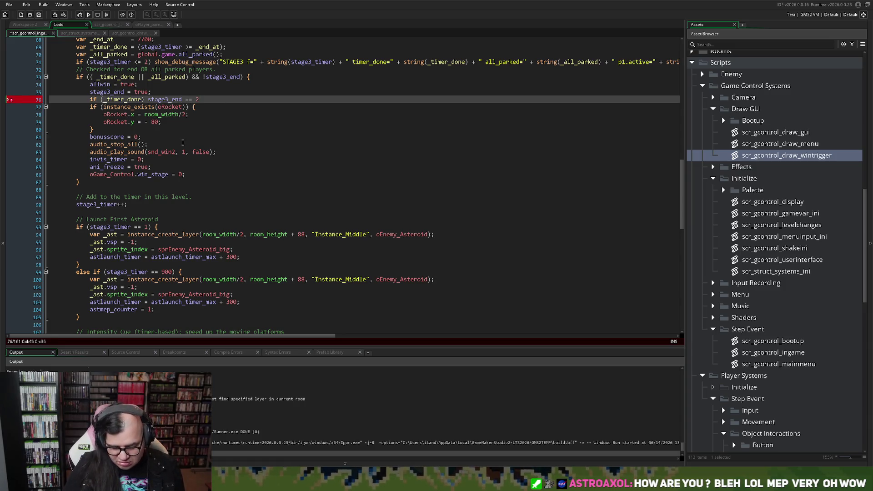
pyautogui.write(';')
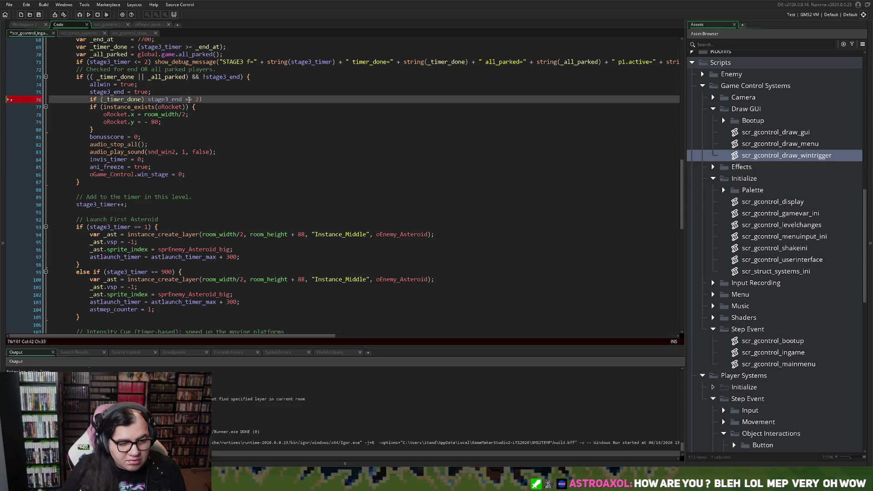
pyautogui.write('= 2;')
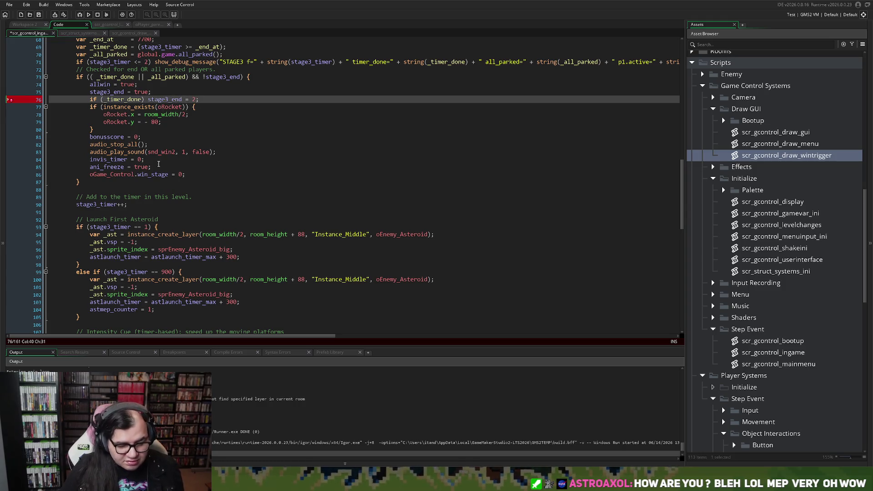
pyautogui.write('_type')
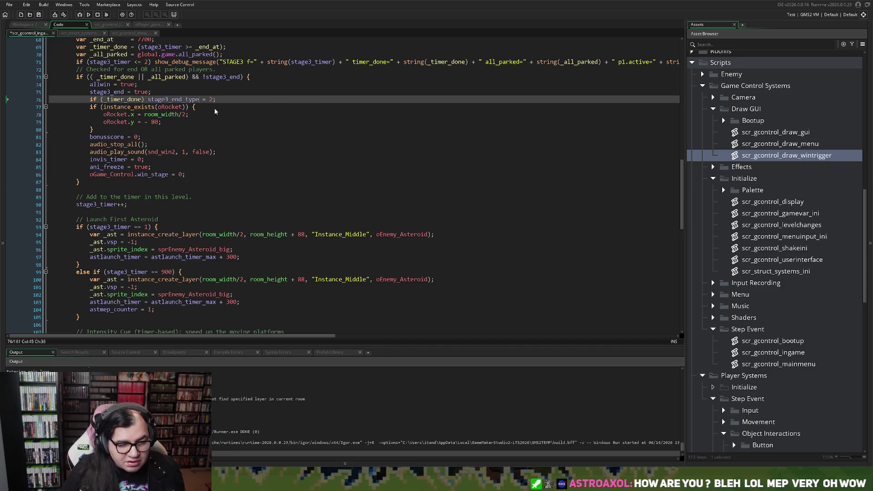
# Append else stage3_end_type = 1; to line 76 and run the game.
pyautogui.moveTo(216, 100); pyautogui.dragTo(90, 101)
pyautogui.hotkey('ctrl', 'c')
pyautogui.click(217, 100)
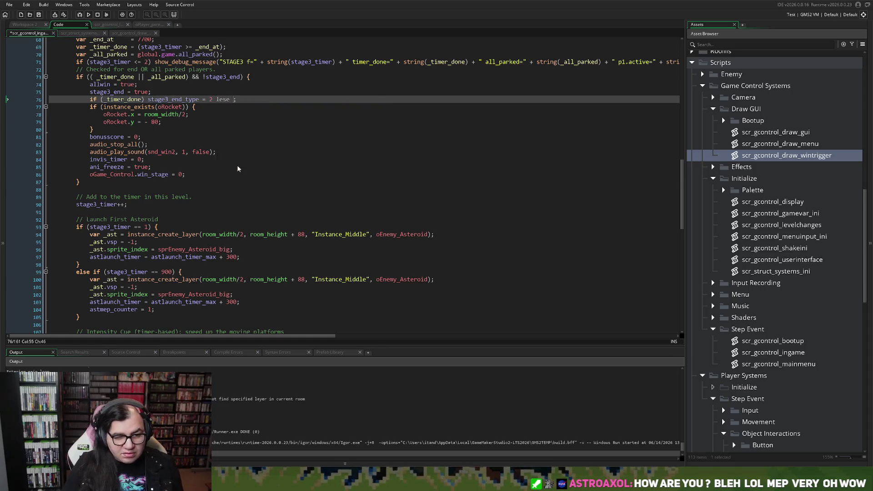
pyautogui.write('else')
pyautogui.hotkey('ctrl', 'v')
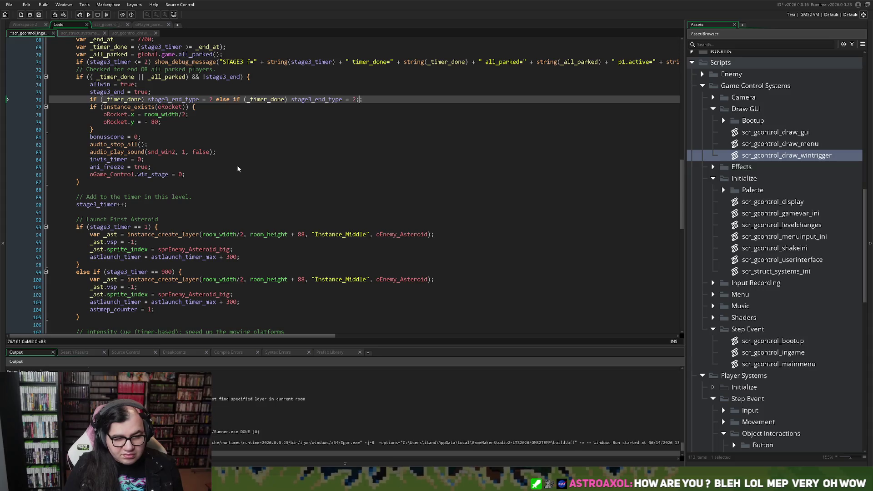
pyautogui.press('BackSpace')
pyautogui.press('BackSpace')
pyautogui.press('BackSpace')
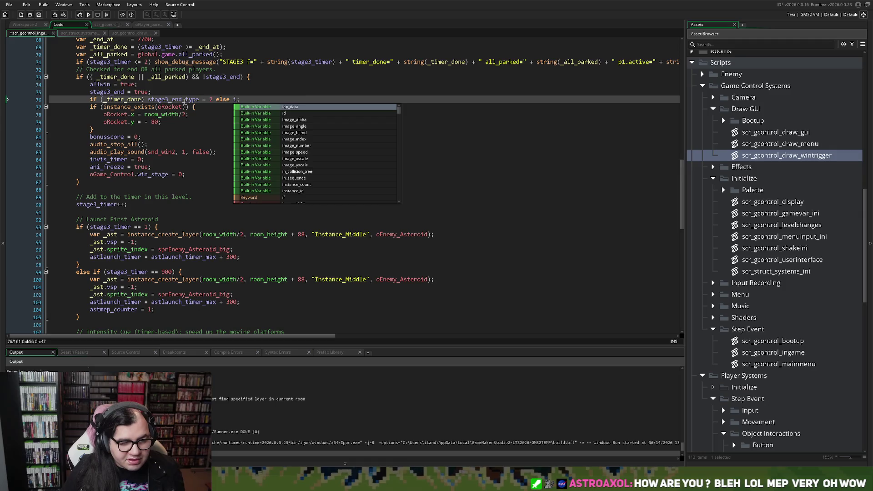
pyautogui.doubleClick(184, 100)
pyautogui.hotkey('ctrl', 'c')
pyautogui.doubleClick(236, 99)
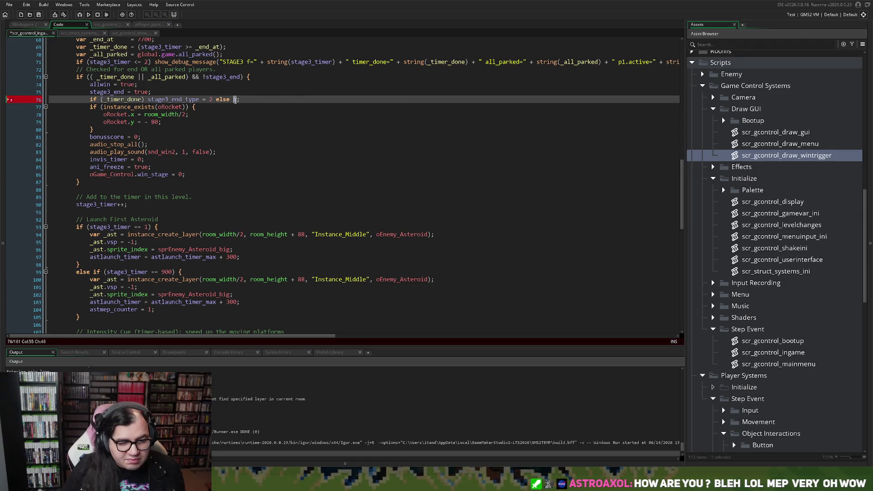
pyautogui.hotkey('ctrl', 'v')
pyautogui.write('= 1;')
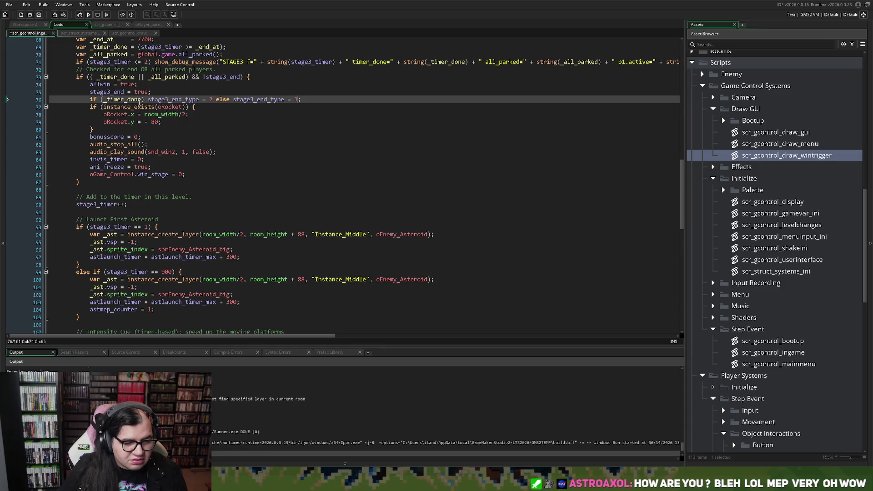
pyautogui.click(89, 15)
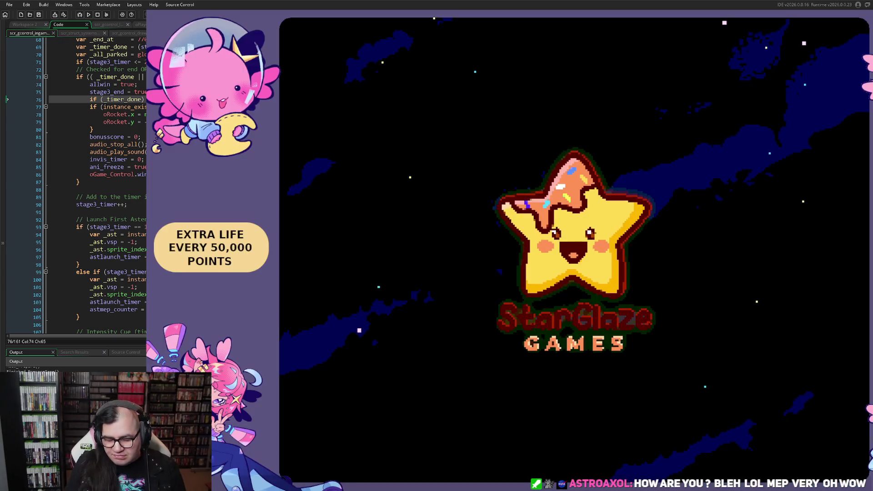
# Start the game from the title menu and walk the player along the Saturn top girder.
pyautogui.press('Return')
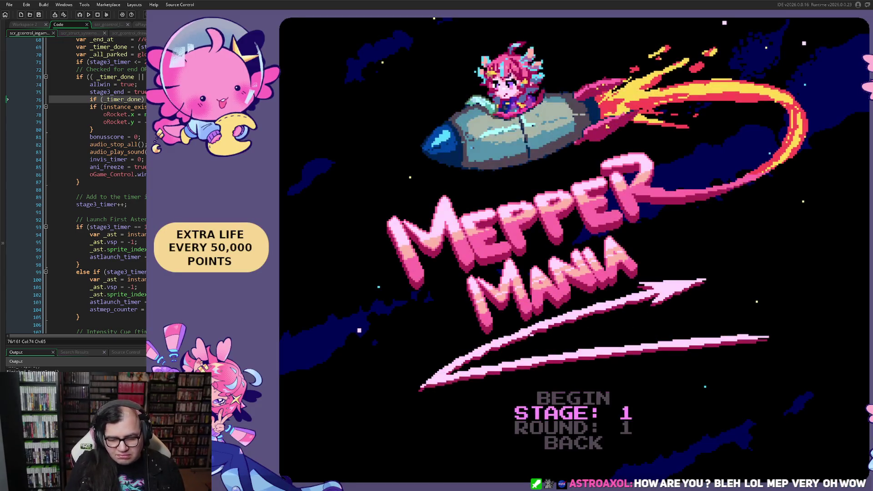
pyautogui.press('Up')
pyautogui.press('Return')
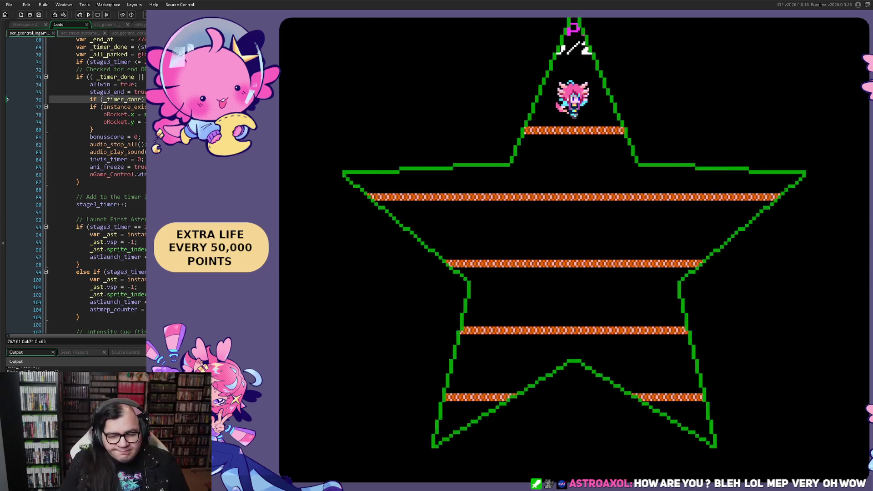
pyautogui.press('Left')
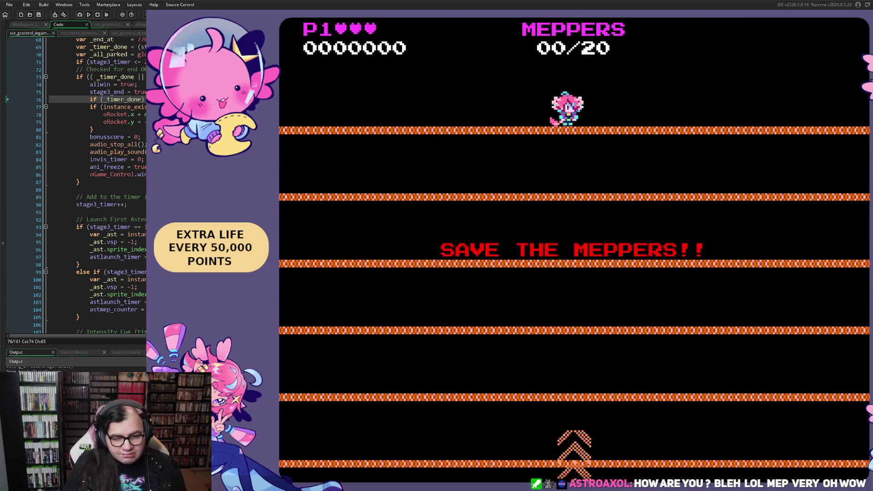
pyautogui.press('Right')
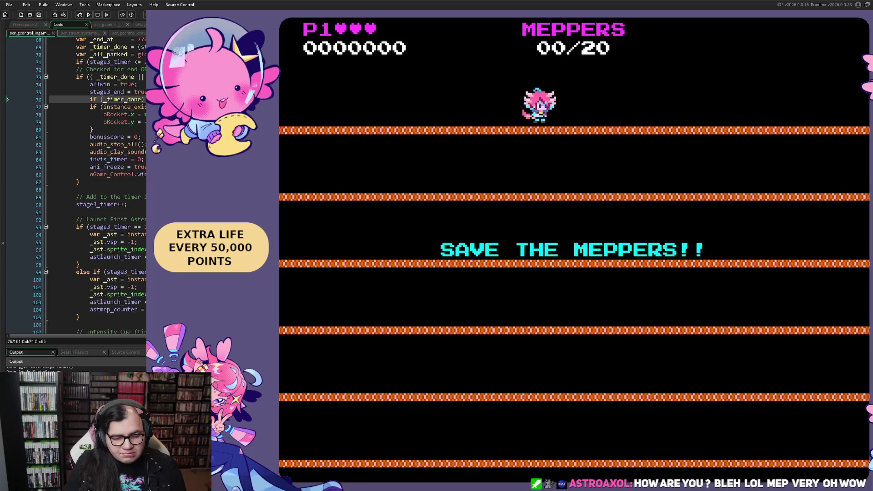
pyautogui.press('Left')
pyautogui.press('Left')
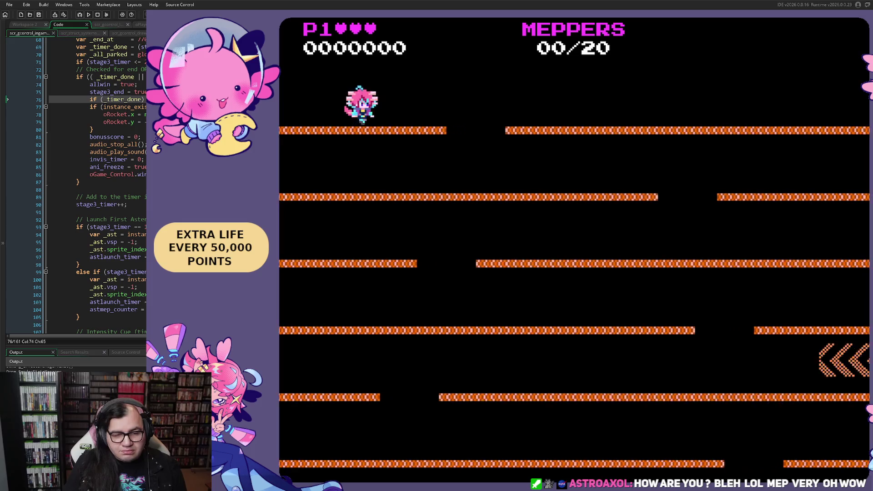
pyautogui.press('Left')
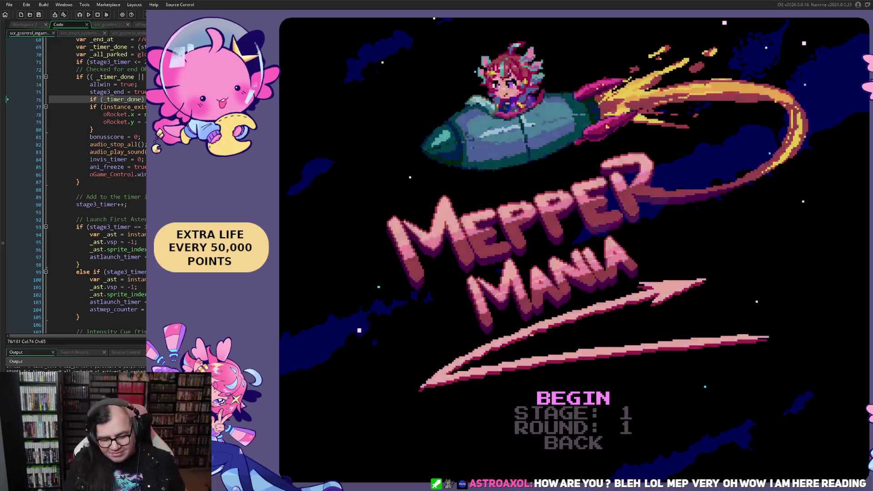
# Set the starting stage to 3 on the title menu and begin the Saturn round.
pyautogui.press('Down')
pyautogui.press('Right')
pyautogui.press('Right')
pyautogui.press('Up')
pyautogui.press('Return')
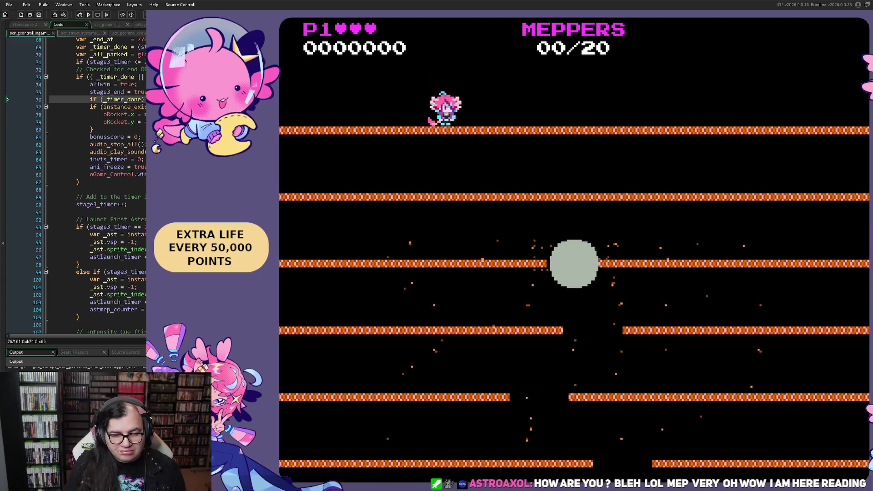
# Play the Saturn round to 06/20 Meppers and 6000 points, then pause the game.
pyautogui.press('Right')
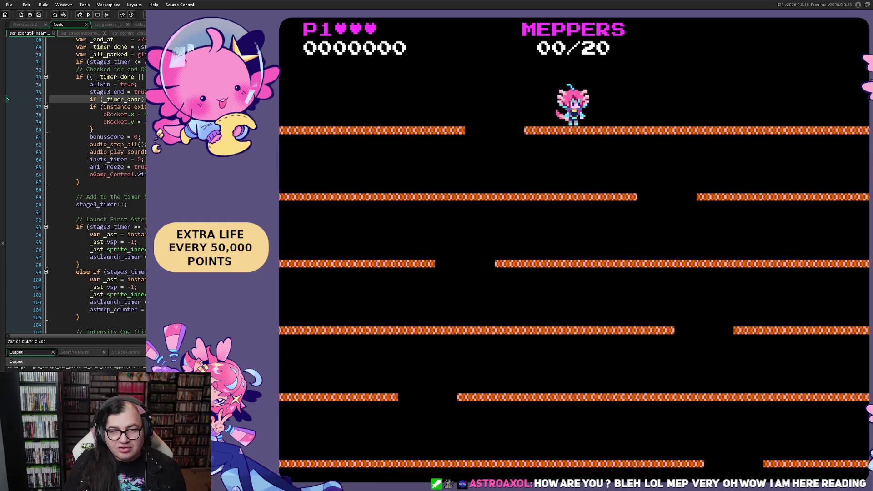
pyautogui.press('Right')
pyautogui.press('space')
pyautogui.press('Left')
pyautogui.press('space')
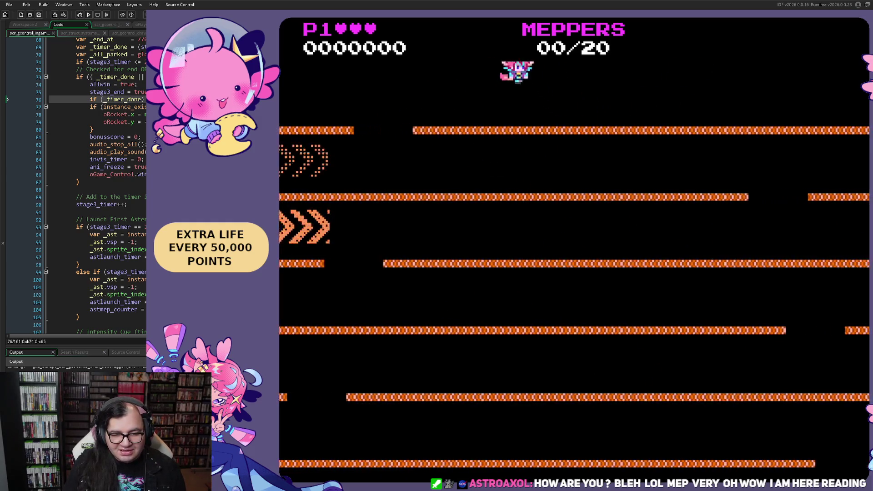
pyautogui.press('Right')
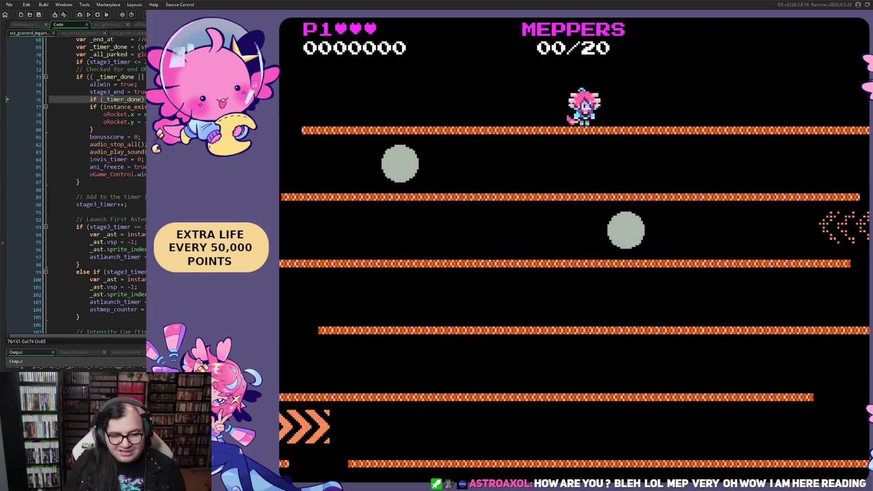
pyautogui.press('Right')
pyautogui.press('space')
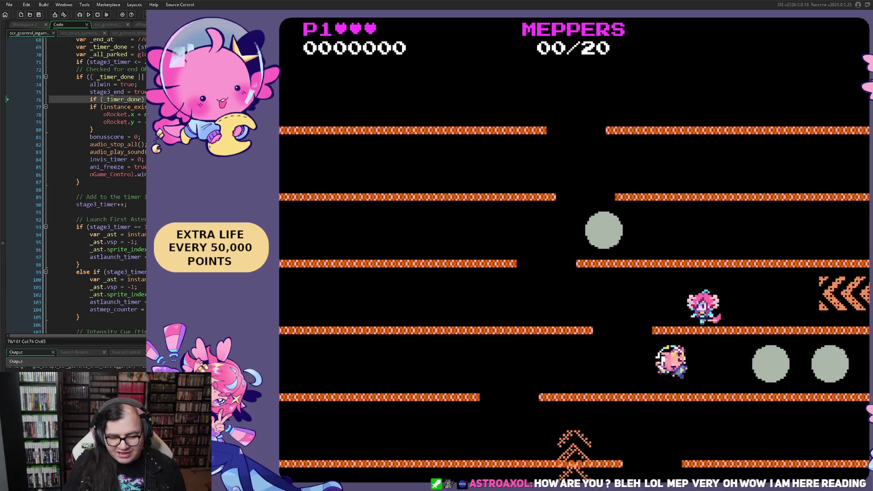
pyautogui.press('Right')
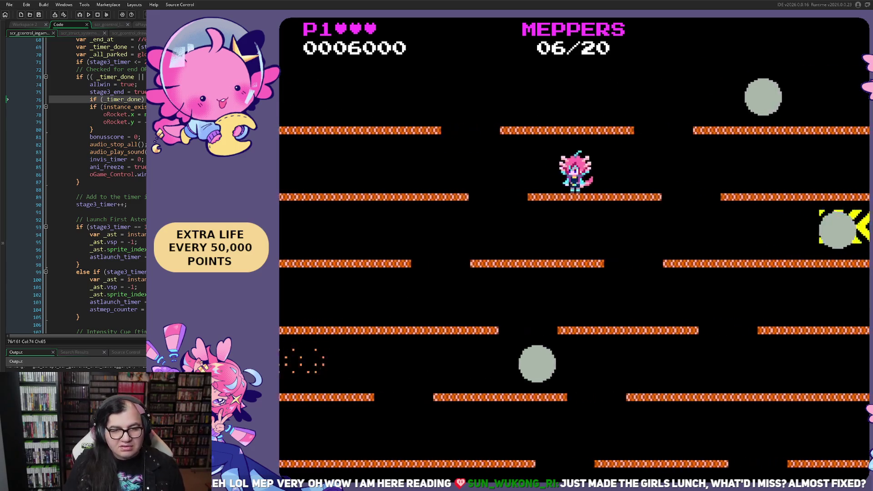
pyautogui.press('Escape')
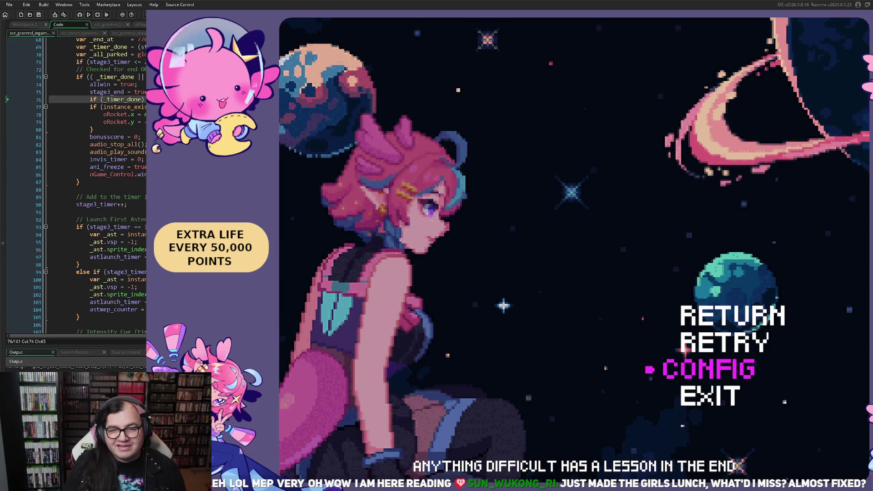
# Resume play until the round ends in MISSION 3 FAILED, pausing and resuming the bonus stage.
pyautogui.press('Escape')
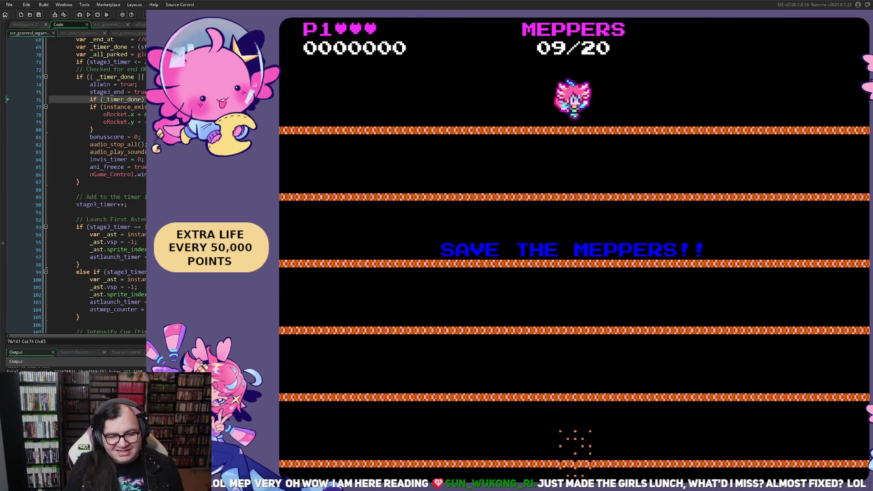
pyautogui.press('Escape')
pyautogui.press('Return')
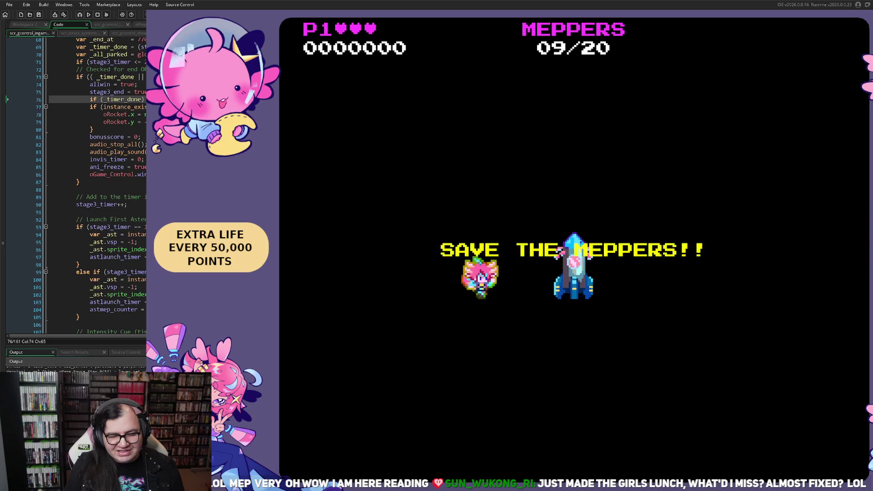
pyautogui.press('Escape')
pyautogui.press('Return')
# Pause the game and choose RETRY to reboot to the StarGlaze Games splash screen.
pyautogui.press('Escape')
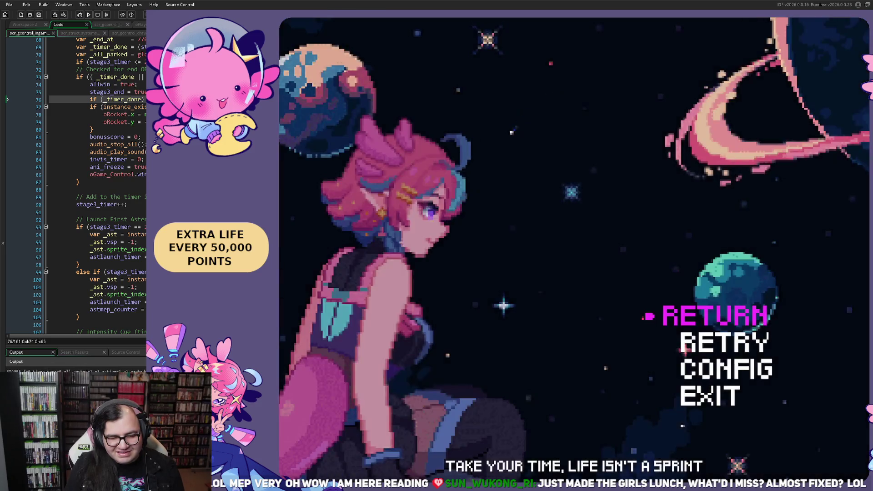
pyautogui.press('Down')
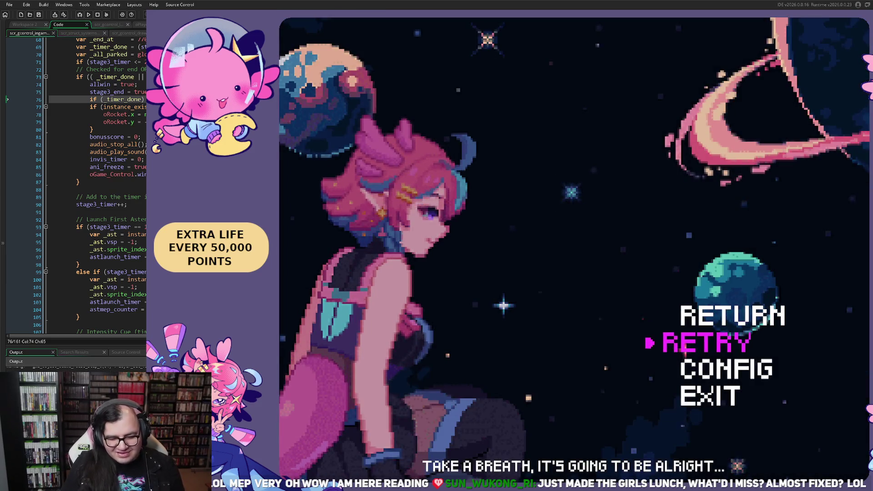
pyautogui.press('Return')
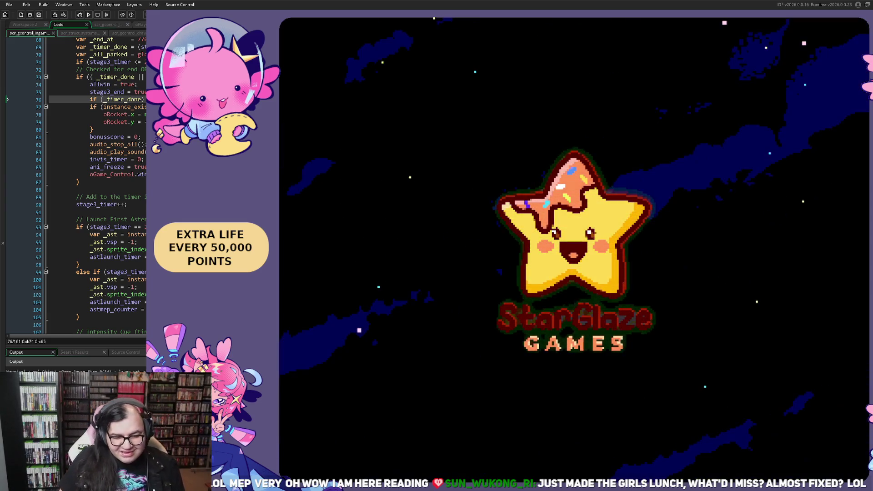
# From the title screen, set STAGE to 3 and begin the Saturn bonus round.
pyautogui.press('Return')
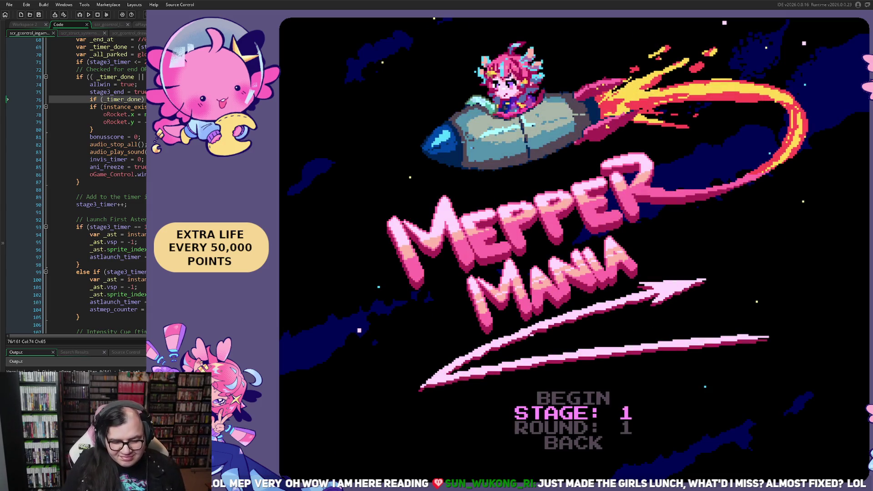
pyautogui.press('Right')
pyautogui.press('Right')
pyautogui.press('Up')
pyautogui.press('Return')
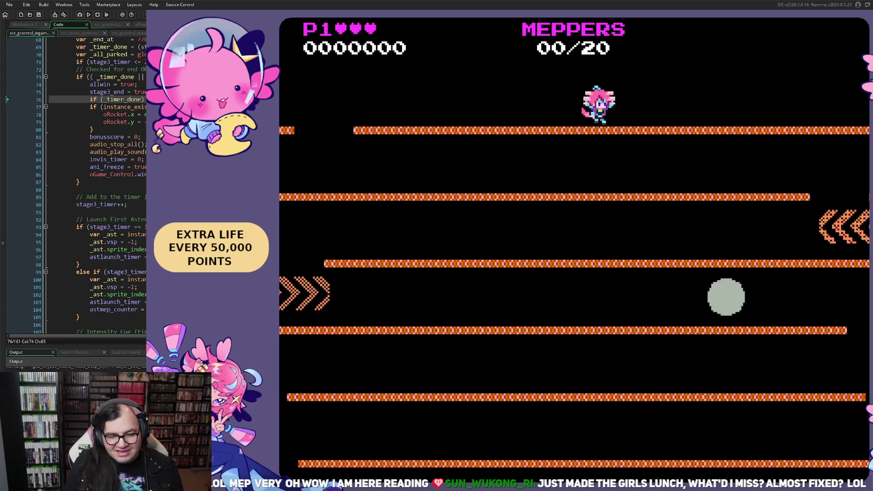
# Jump along the platforms and rescue Meppers until the count reaches 03/20.
pyautogui.press('Left')
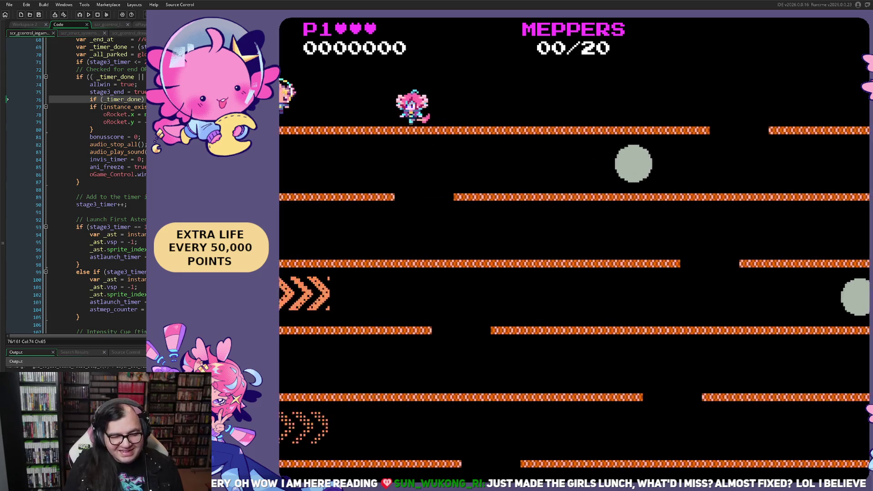
pyautogui.press('Right')
pyautogui.press('Right')
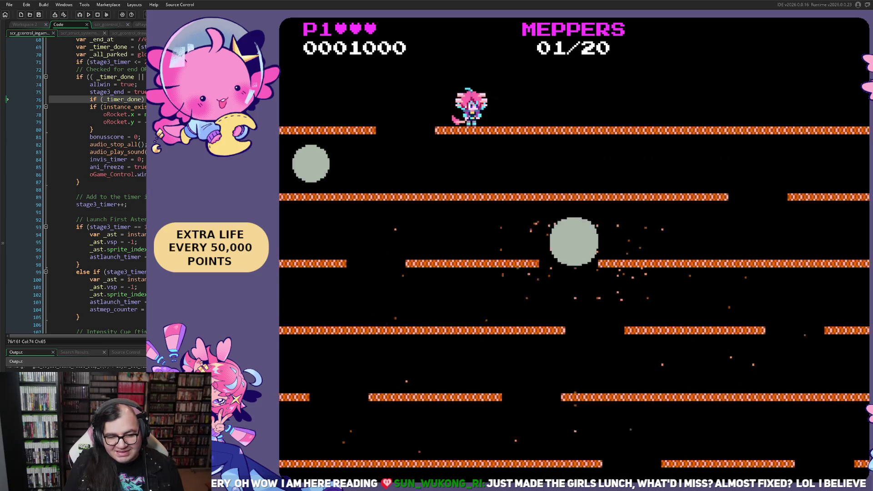
pyautogui.press('Right')
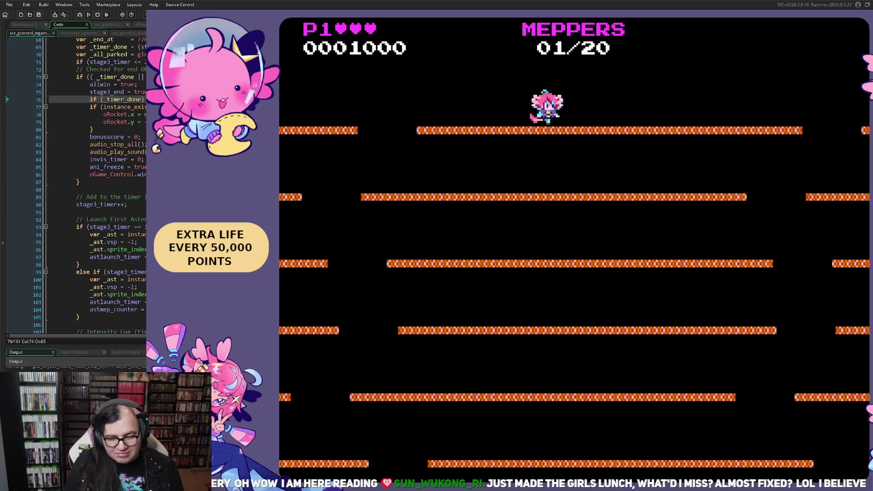
pyautogui.press('Right')
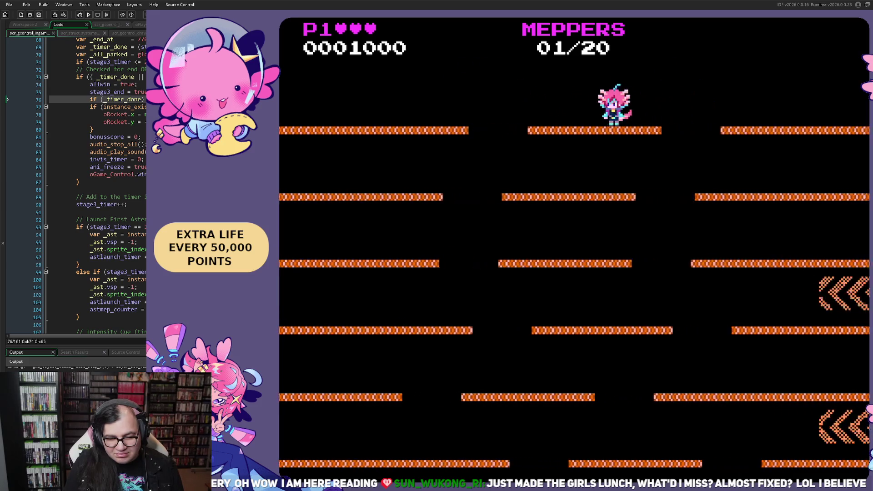
pyautogui.press('Right')
pyautogui.press('Right')
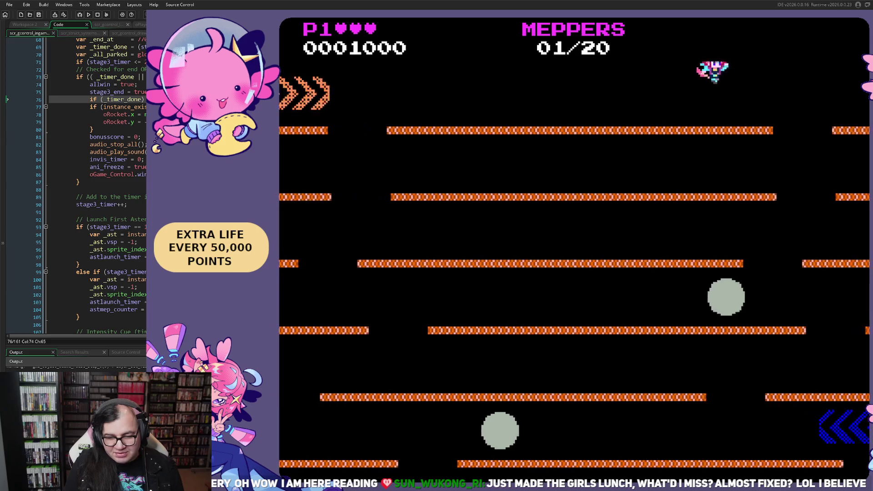
pyautogui.press('Left')
pyautogui.press('Right')
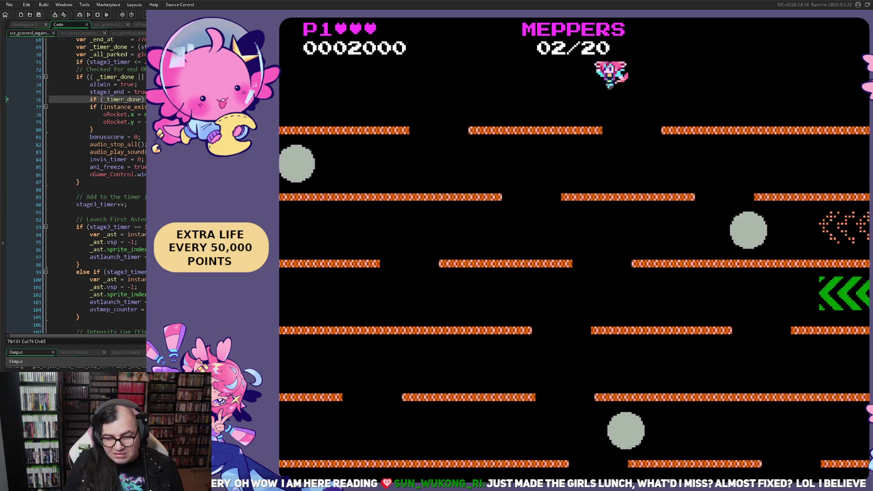
pyautogui.press('Right')
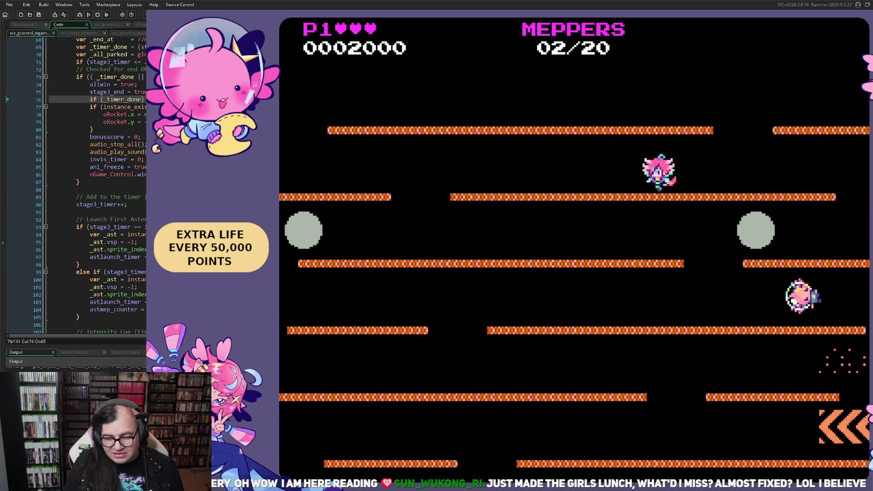
pyautogui.press('Left')
pyautogui.press('Right')
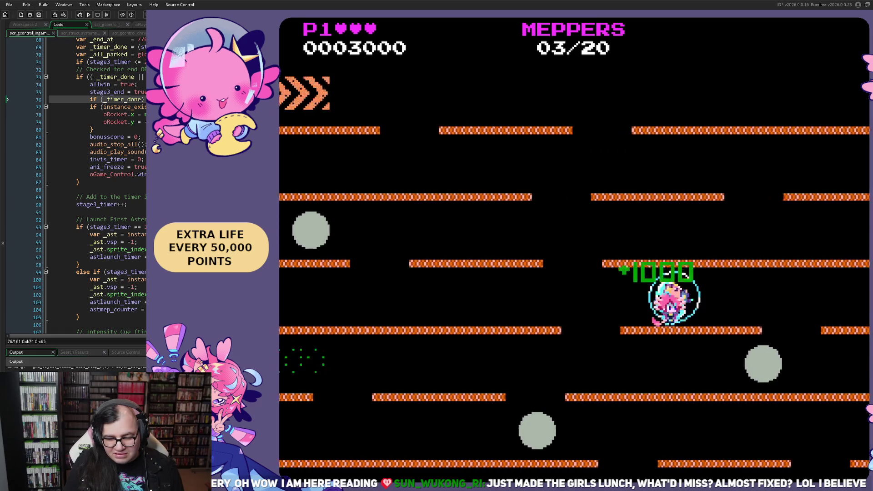
# Drop through the rows to catch another bubbled Mepper, reaching 04/20 and 4000 points.
pyautogui.press('Left')
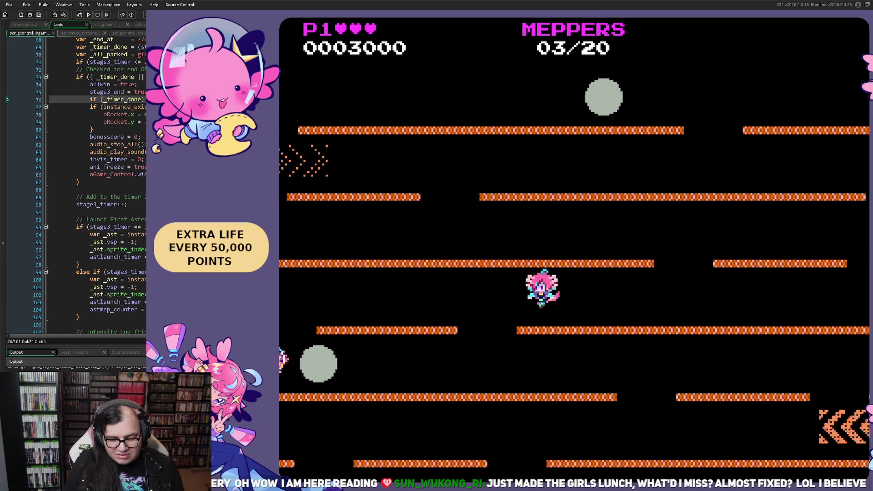
pyautogui.press('Right')
pyautogui.press('Left')
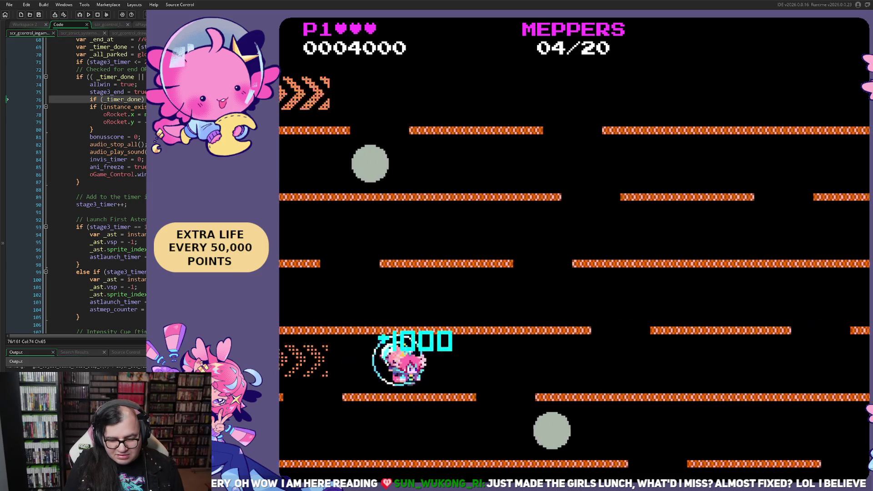
pyautogui.press('Right')
pyautogui.press('Right')
pyautogui.press('Left')
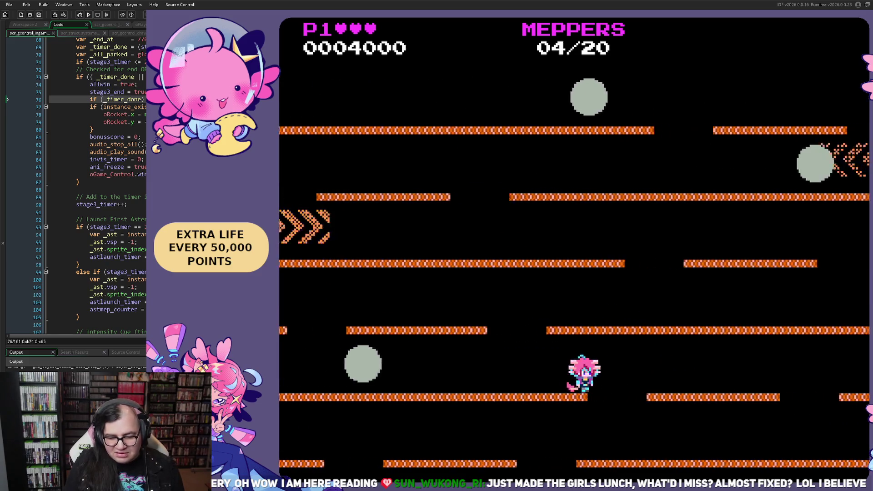
pyautogui.press('Right')
pyautogui.press('Left')
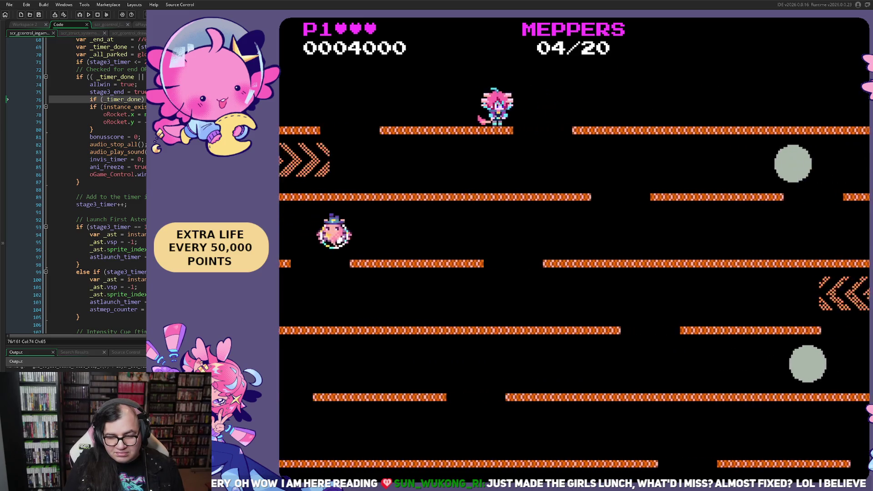
pyautogui.press('Right')
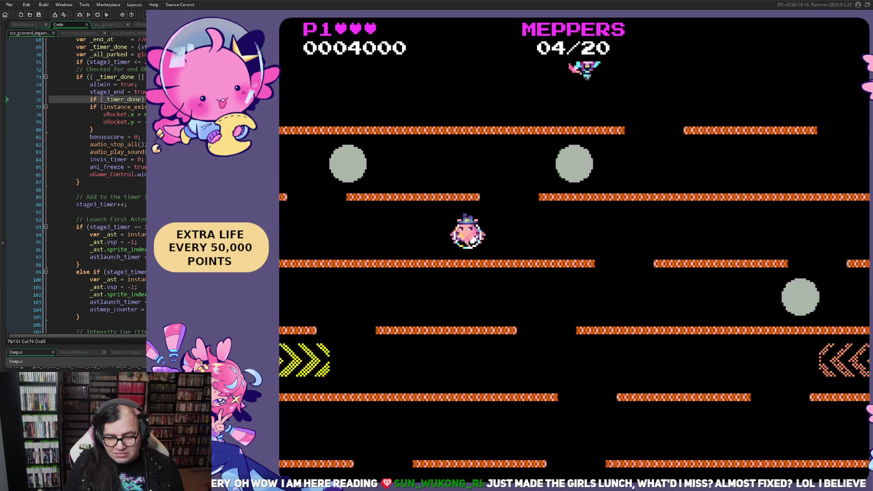
pyautogui.press('Right')
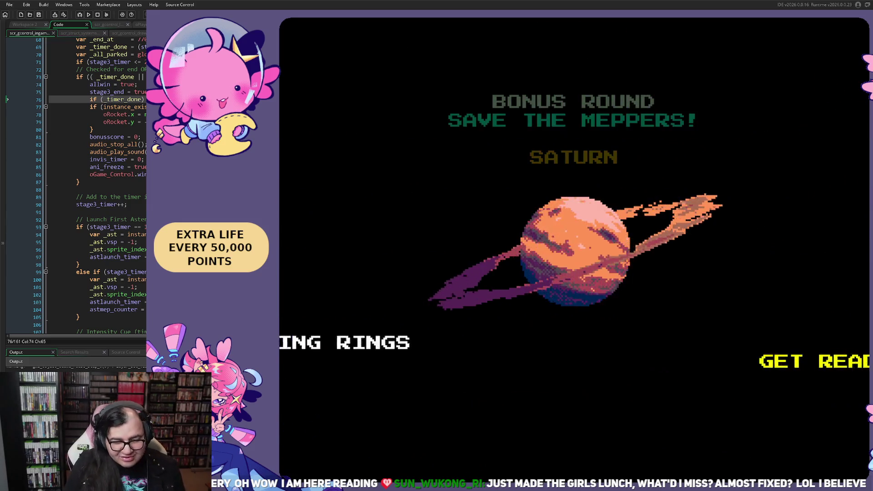
# Retry the game, lower STAGE from 4 to 3, and begin the Saturn bonus round.
pyautogui.press('Escape')
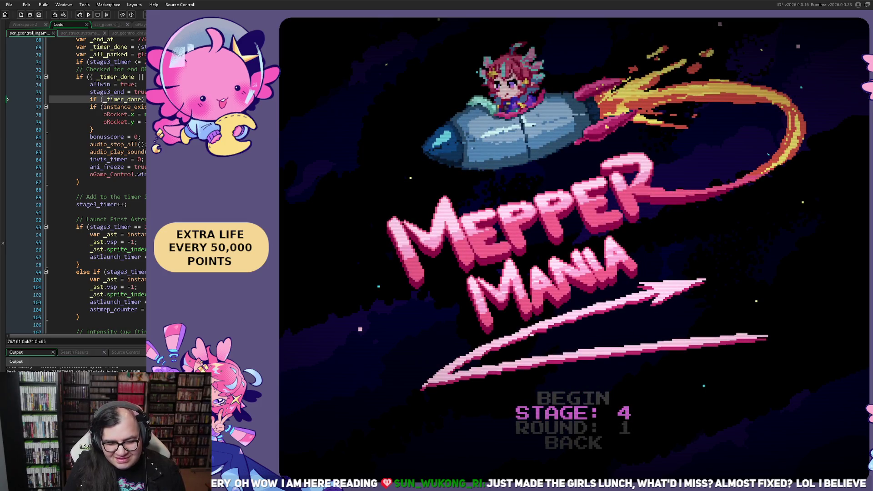
pyautogui.press('Left')
pyautogui.press('Up')
pyautogui.press('Return')
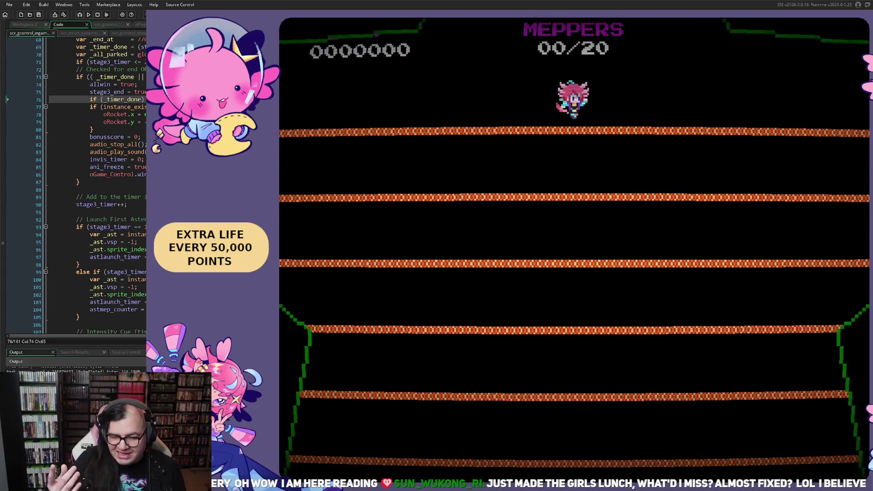
# Play along the top girder and drop down to rescue the first Mepper for 1000 points.
pyautogui.press('Left')
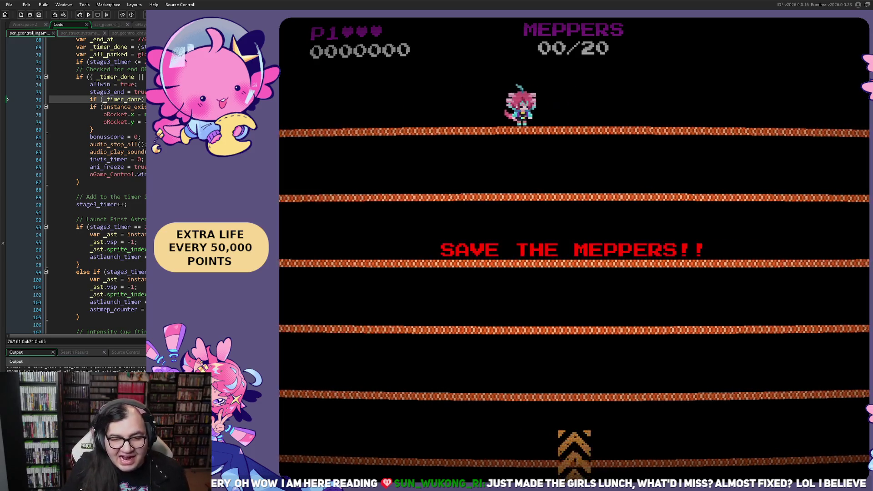
pyautogui.press('Right')
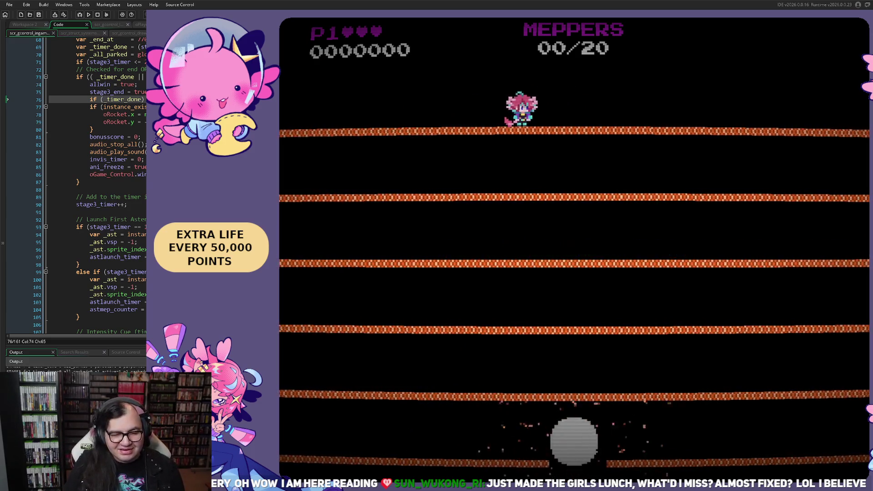
pyautogui.press('Left')
pyautogui.press('Left')
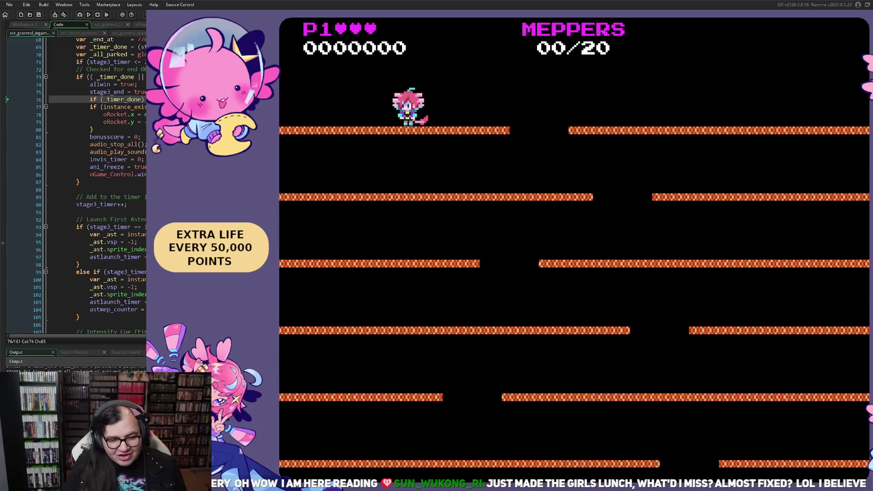
pyautogui.press('Right')
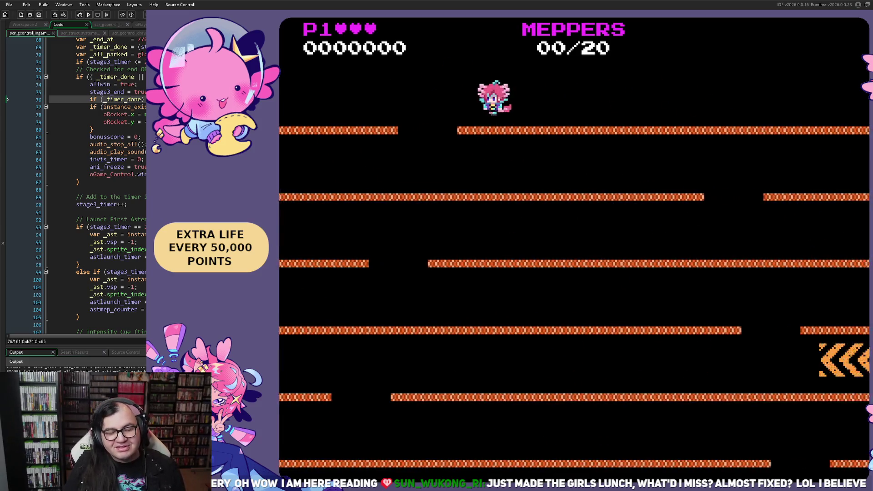
pyautogui.press('Left')
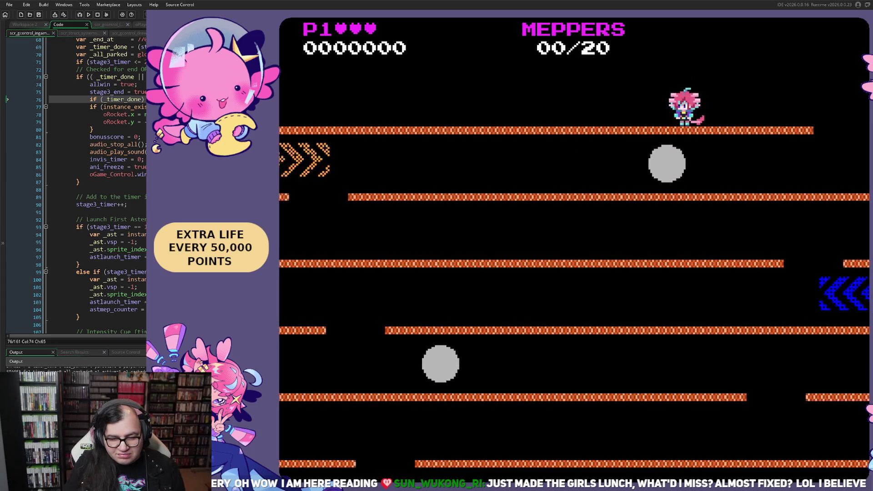
pyautogui.press('Right')
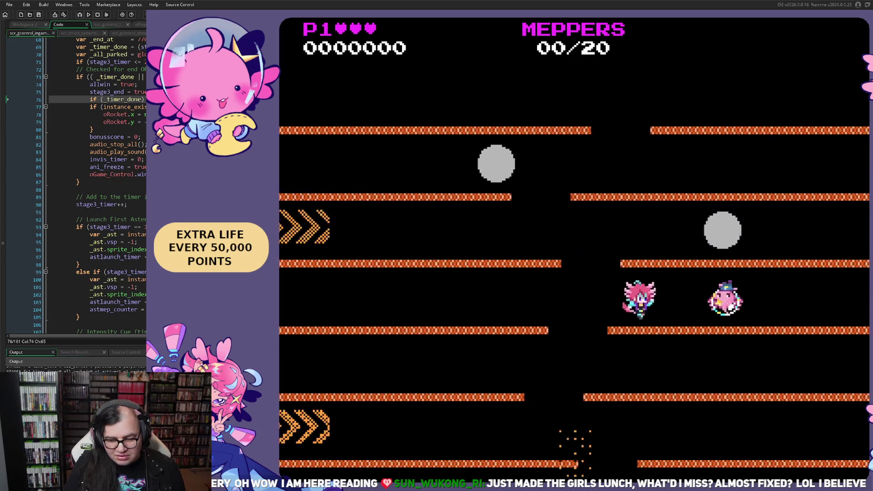
pyautogui.press('Left')
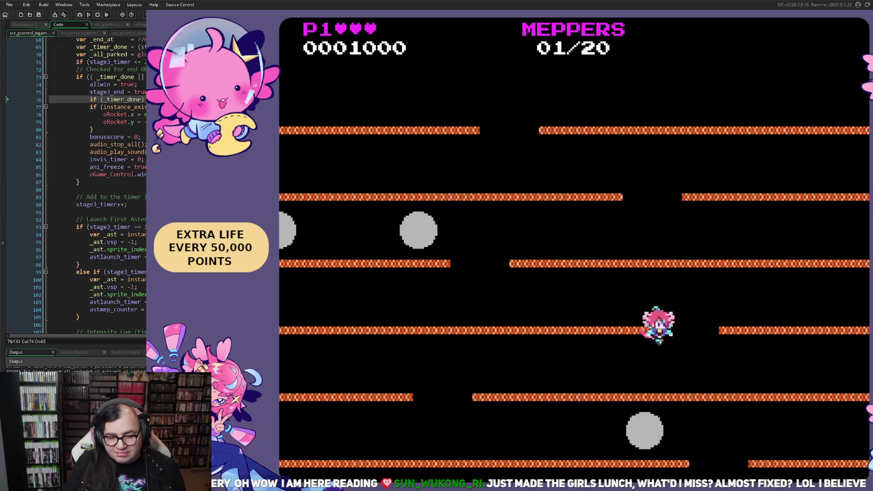
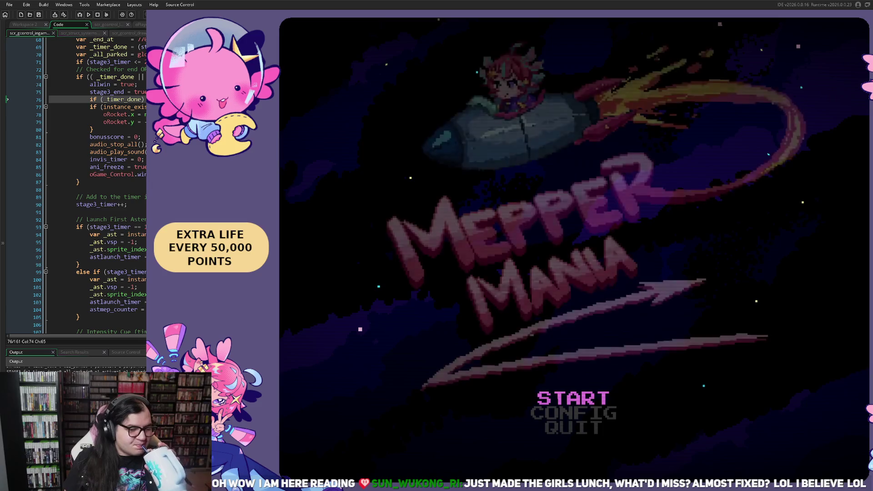
# Start a Save the Meppers run at stage 3 from the title menu's stage select.
pyautogui.press('Return')
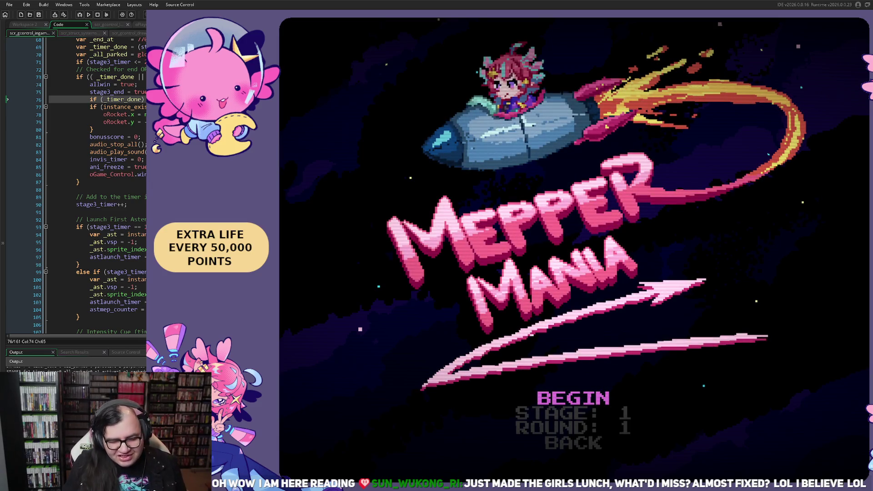
pyautogui.press('Down')
pyautogui.press('Right')
pyautogui.press('Right')
pyautogui.press('Up')
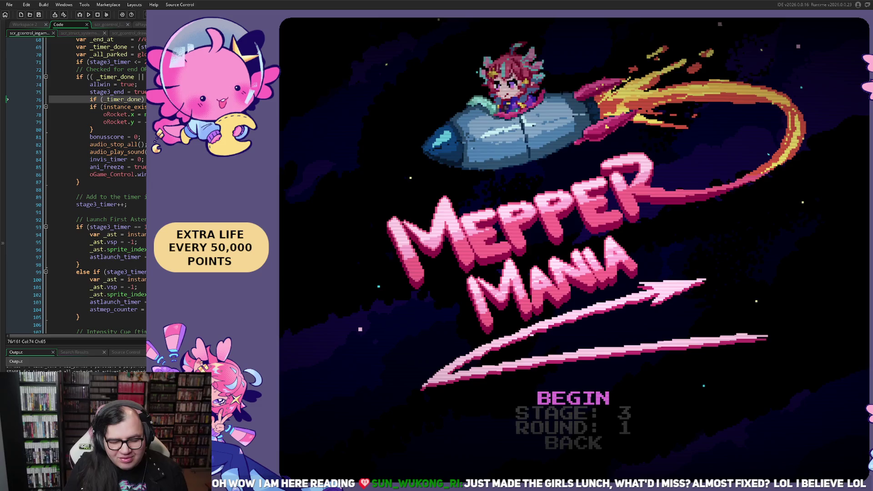
pyautogui.press('Return')
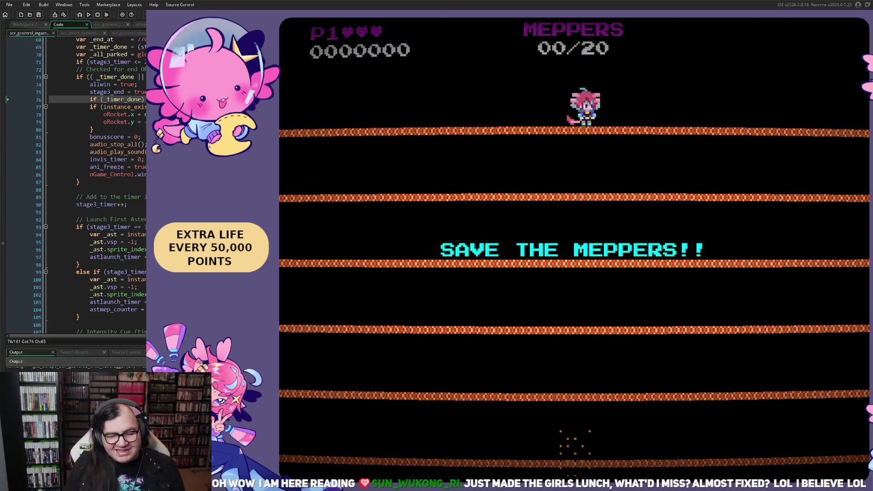
# Play the stage along the top platform until the game returns to the title menu.
pyautogui.press('Left')
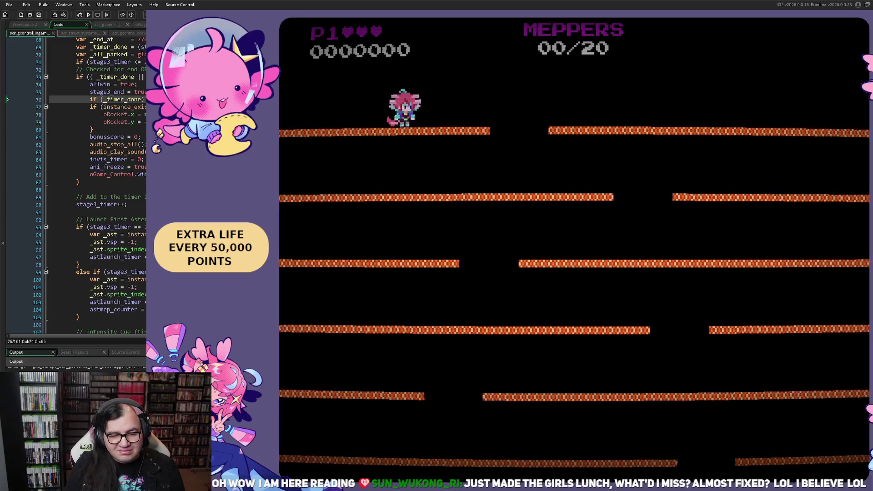
pyautogui.press('Right')
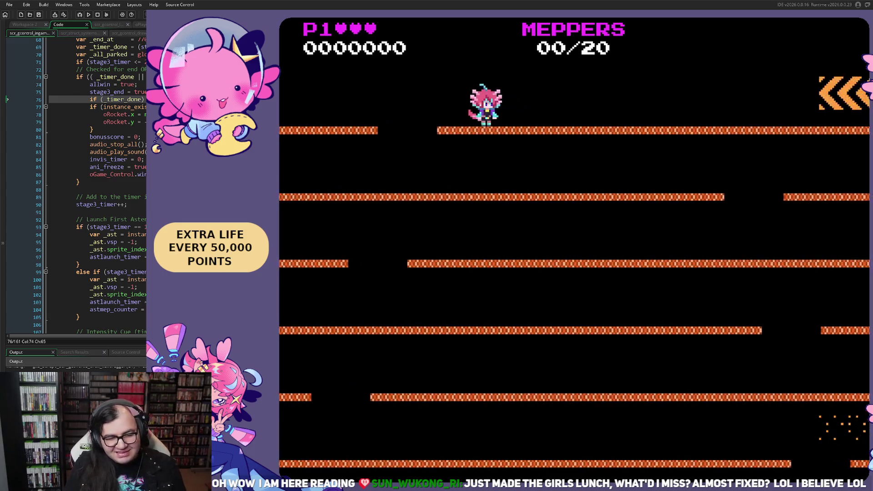
pyautogui.press('Right')
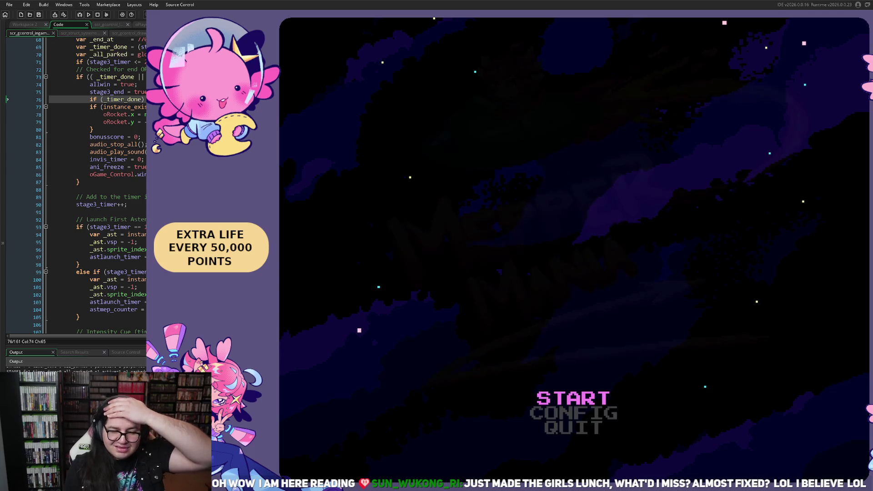
pyautogui.press('Return')
# Begin another run at stage 3 from the stage-select options.
pyautogui.press('Down')
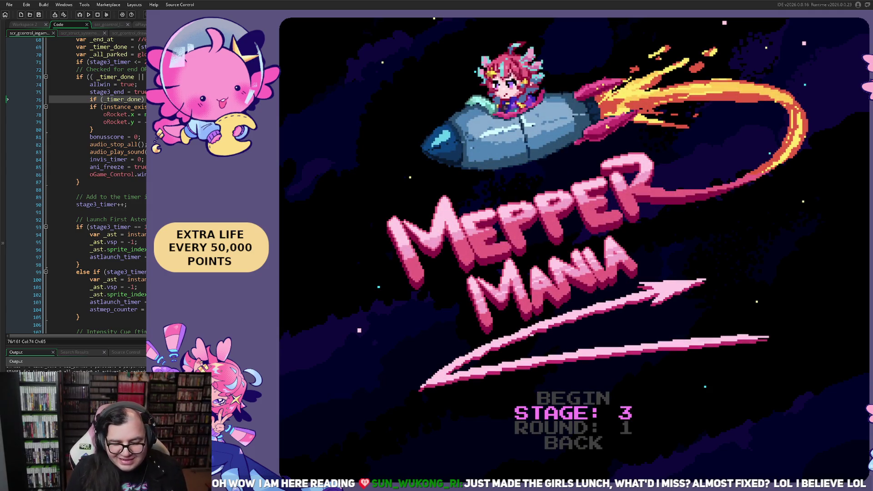
pyautogui.press('Up')
pyautogui.press('Return')
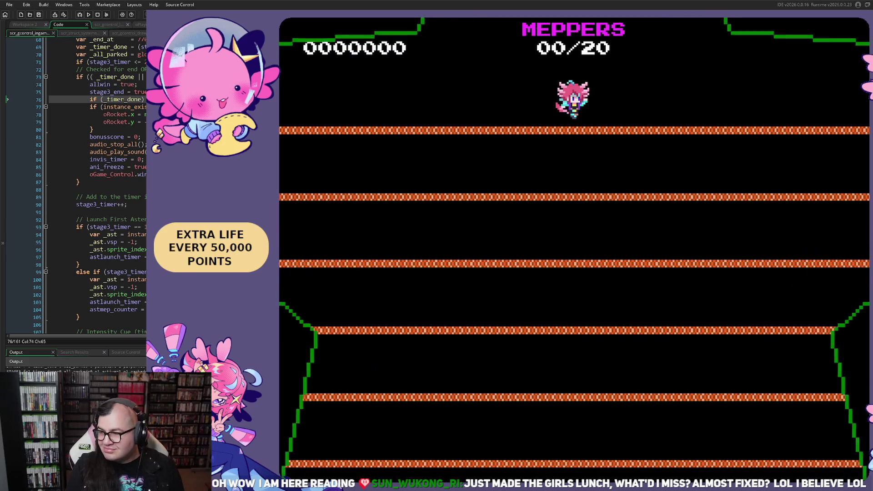
# Play along the top platform, rescuing two Meppers for 2000 points.
pyautogui.press('Left')
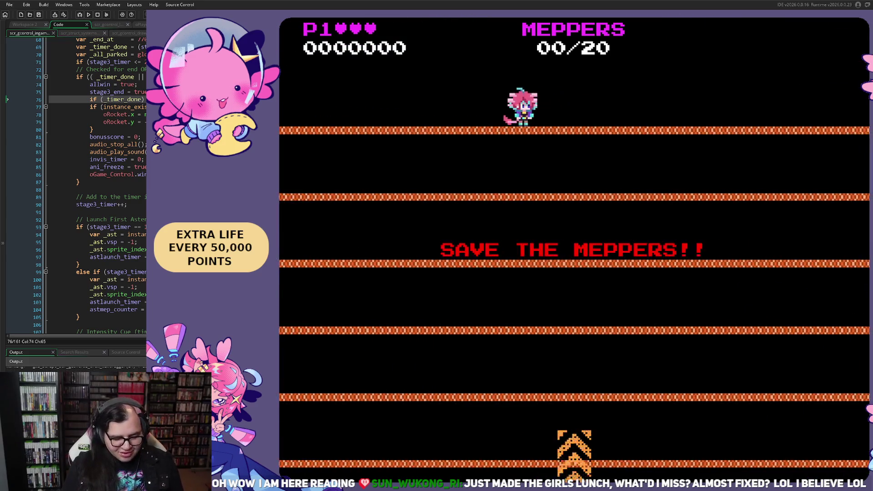
pyautogui.press('Left')
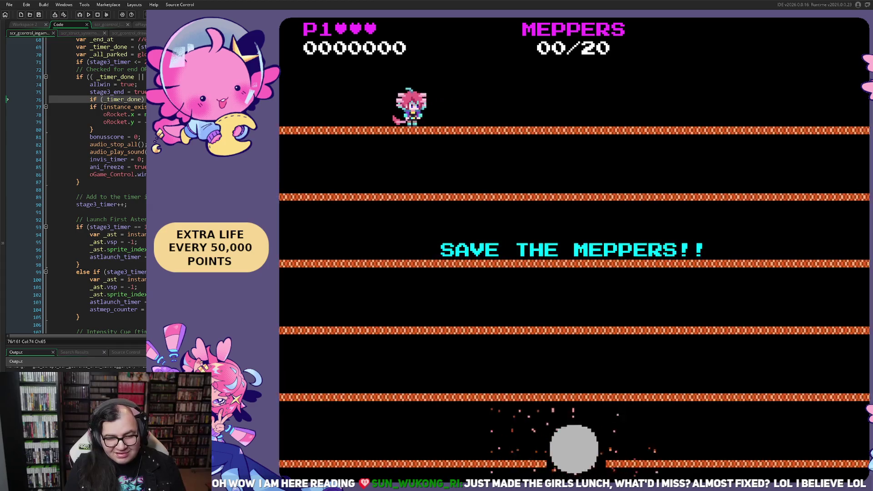
pyautogui.press('Left')
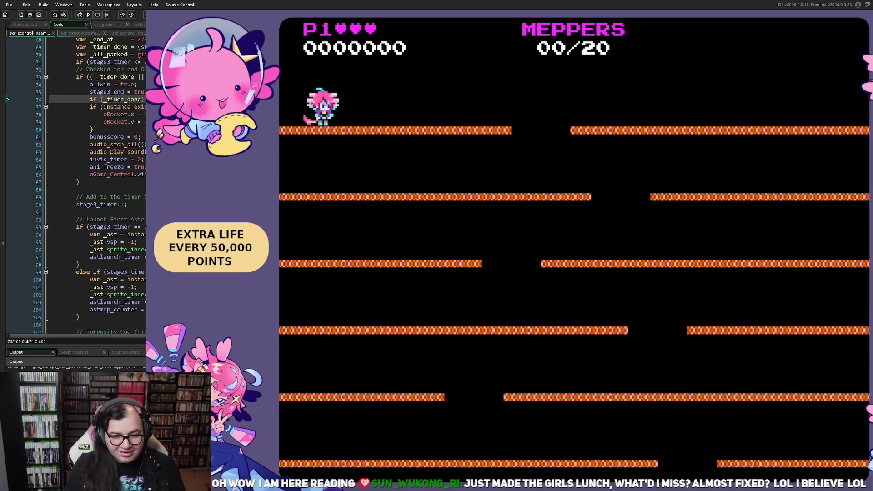
pyautogui.press('Left')
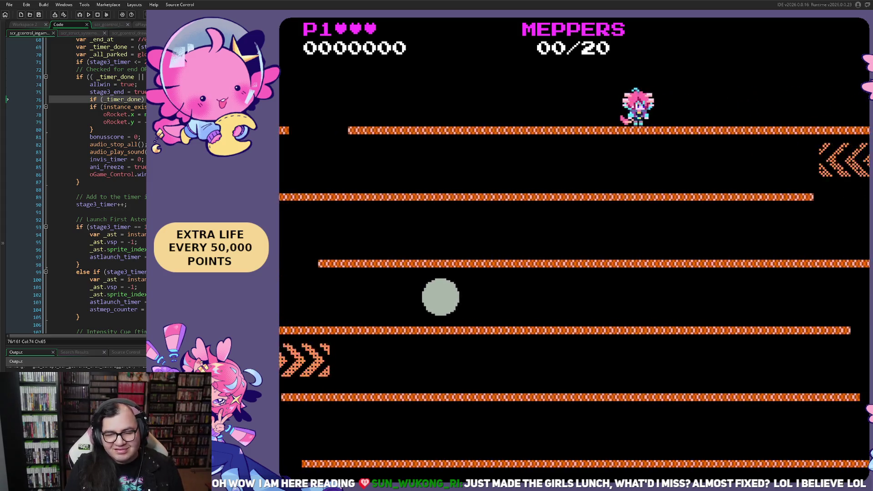
pyautogui.press('Right')
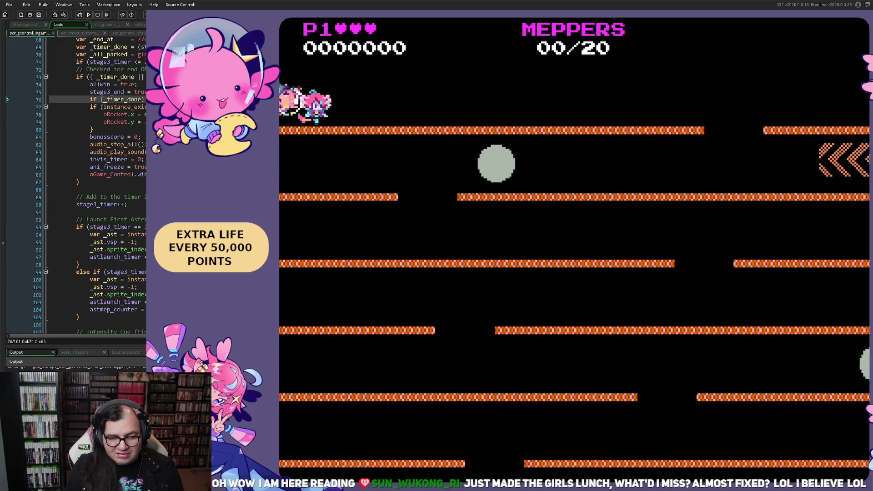
pyautogui.press('Right')
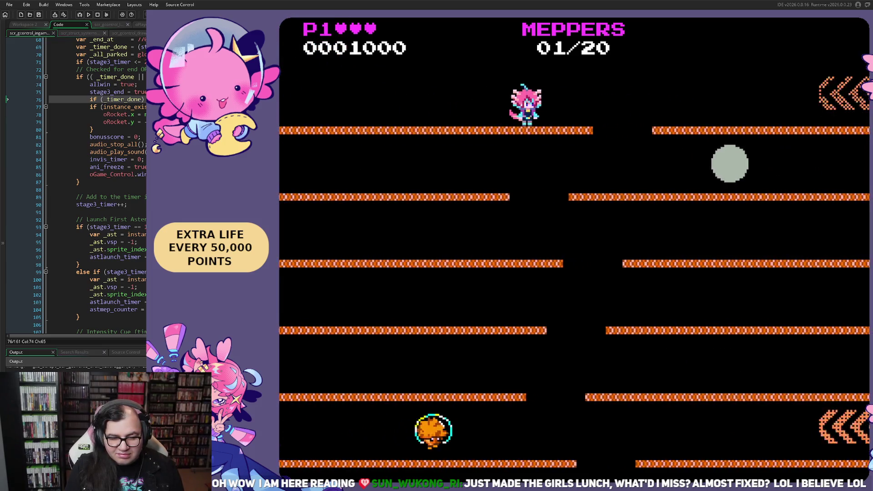
pyautogui.press('space')
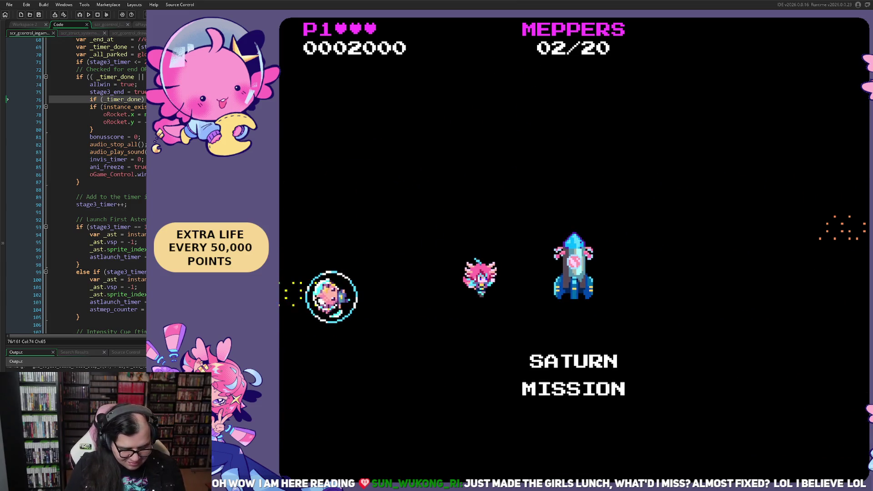
# Pause, restart the game, and open stage select from the title menu.
pyautogui.press('Escape')
pyautogui.press('Return')
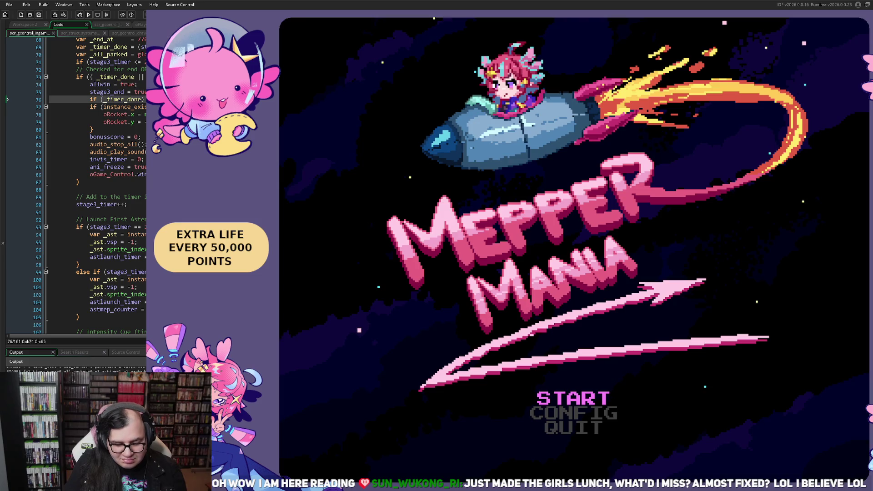
pyautogui.press('Return')
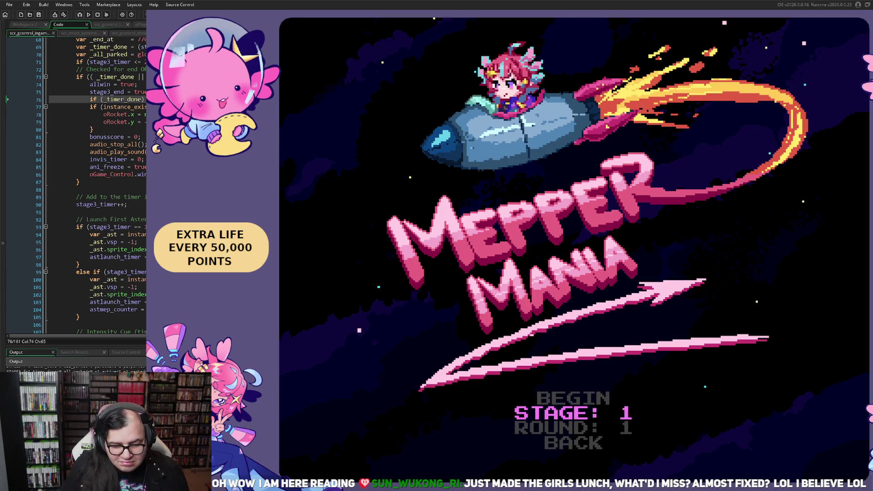
# Lower the starting stage to 1 and begin the run.
pyautogui.press('Left')
pyautogui.press('Up')
pyautogui.press('Return')
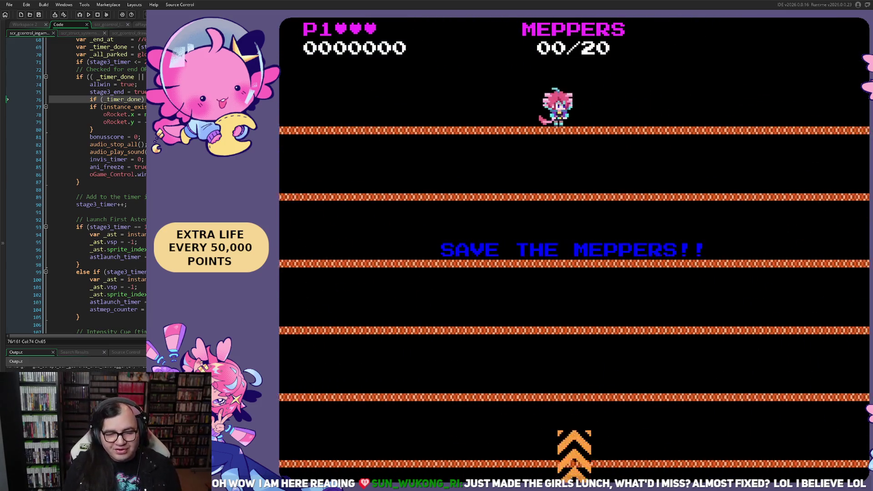
# Play stage 1 with arrow and jump keys until 7 of 20 Meppers are saved, then pause.
pyautogui.press('Left')
pyautogui.press('Left')
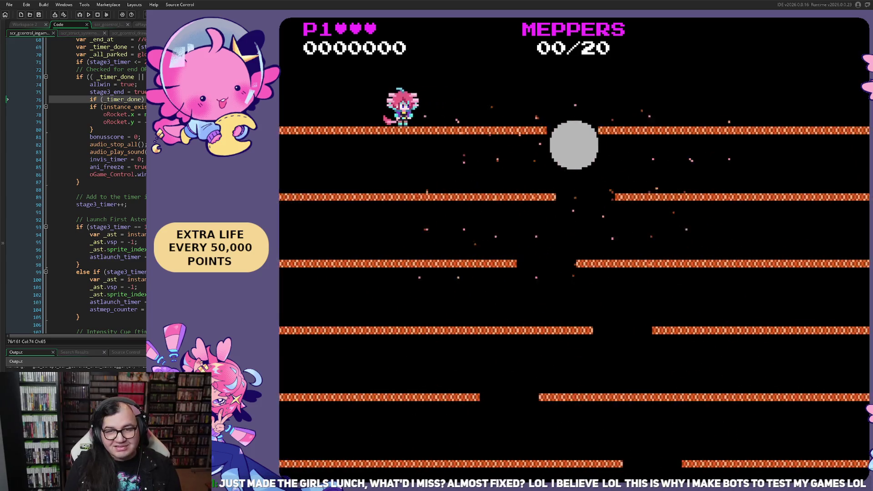
pyautogui.press('Right')
pyautogui.press('space')
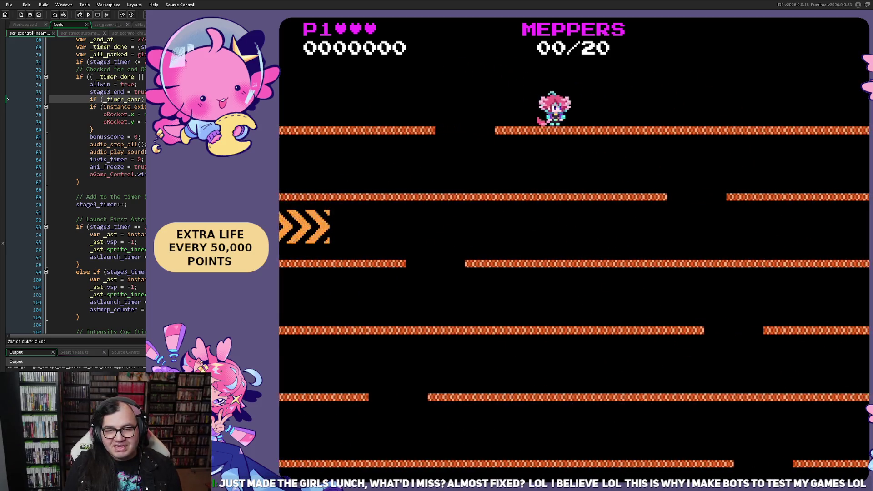
pyautogui.press('Left')
pyautogui.press('Left')
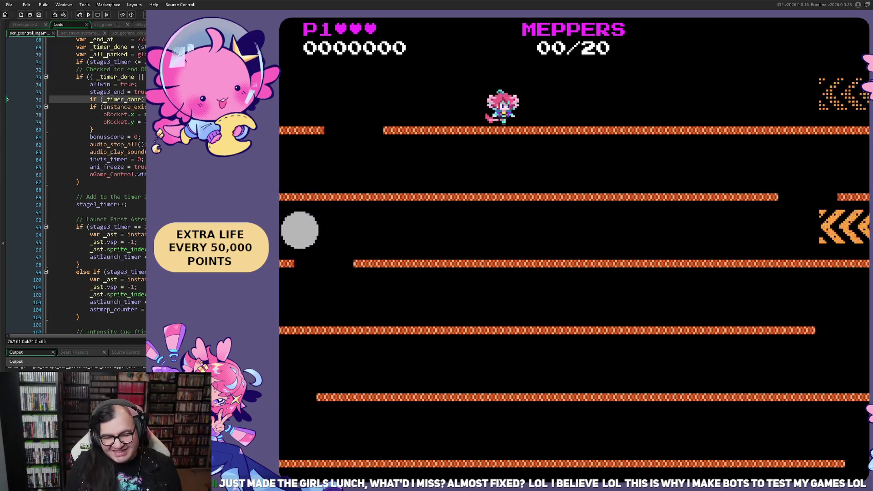
pyautogui.press('Right')
pyautogui.press('space')
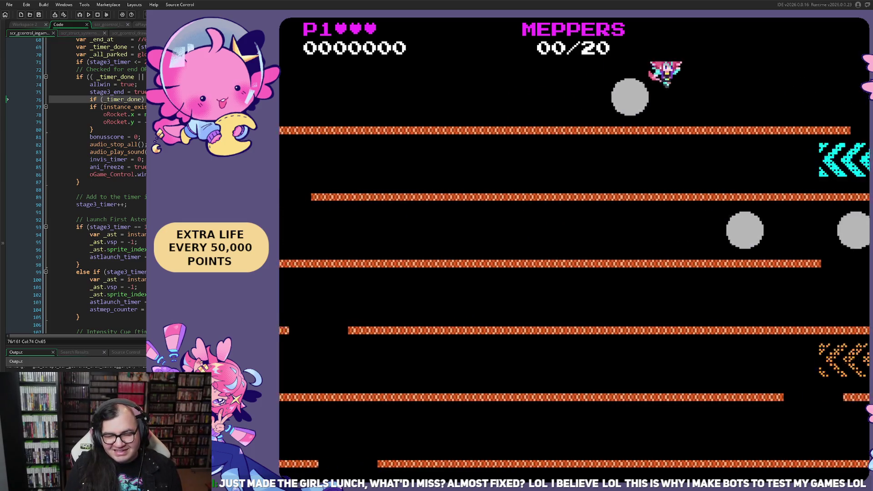
pyautogui.press('space')
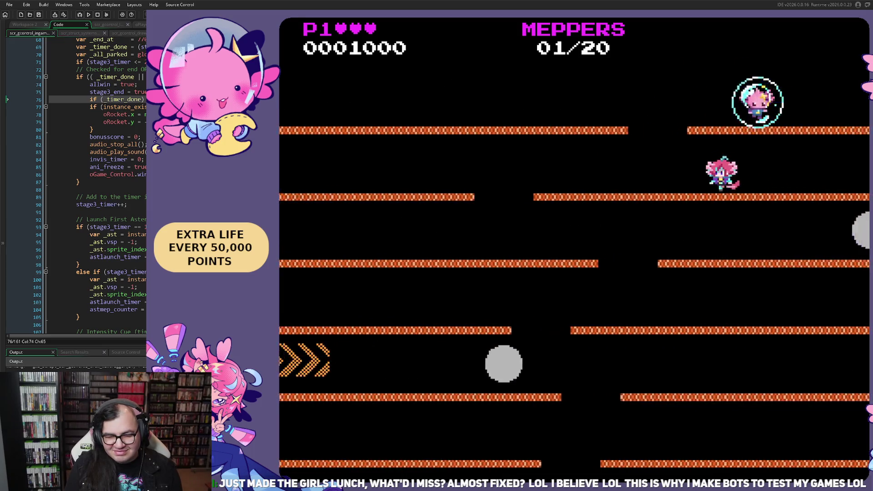
pyautogui.press('Left')
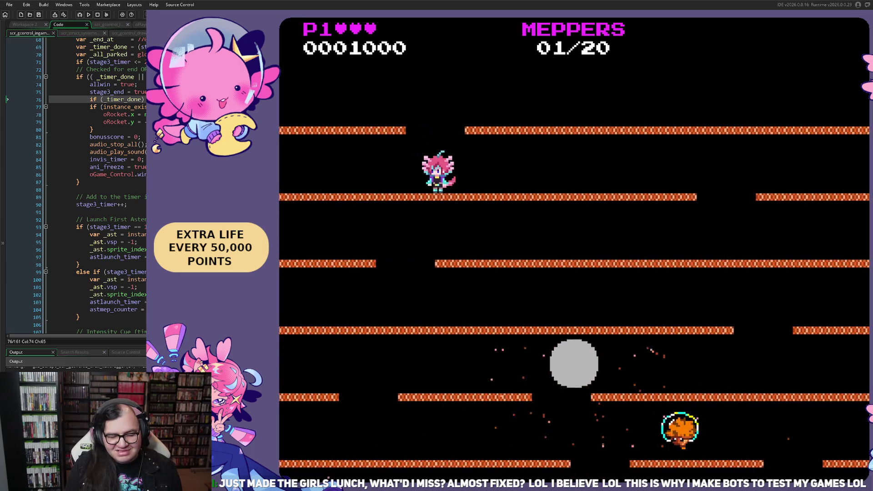
pyautogui.press('Right')
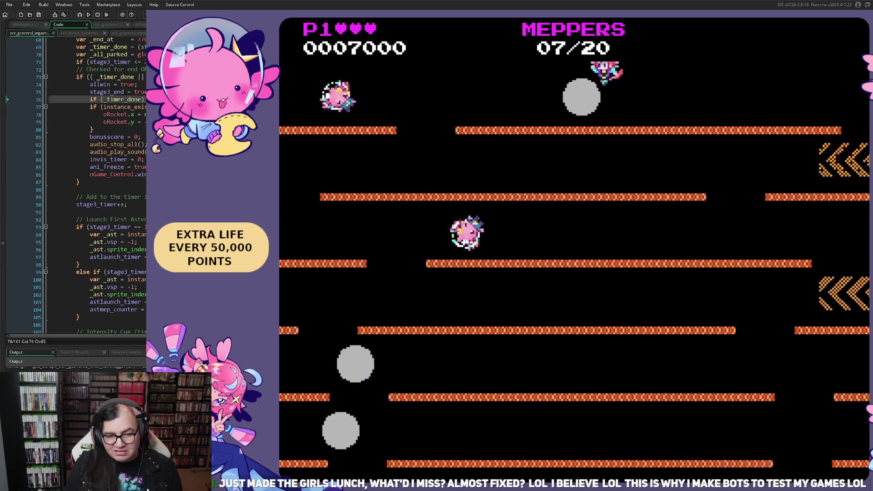
pyautogui.press('Escape')
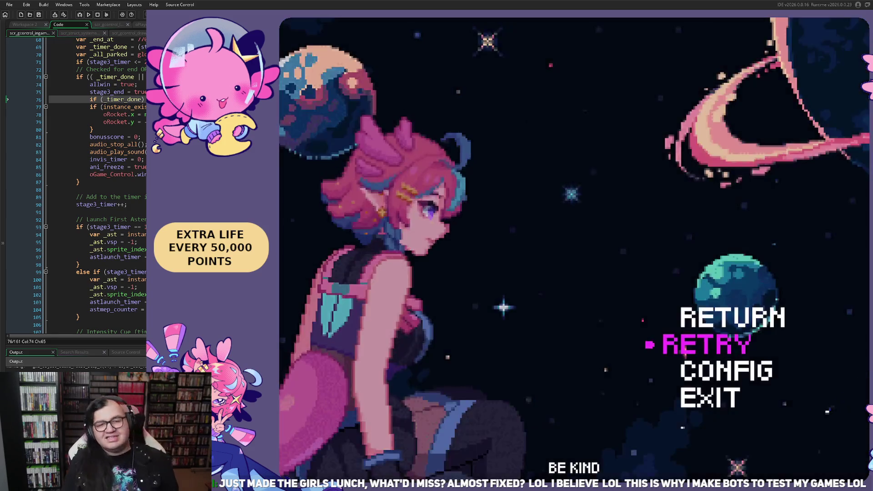
# Restart from the pause menu and start a run from stage select, then begin the Stage 3 run.
pyautogui.press('Return')
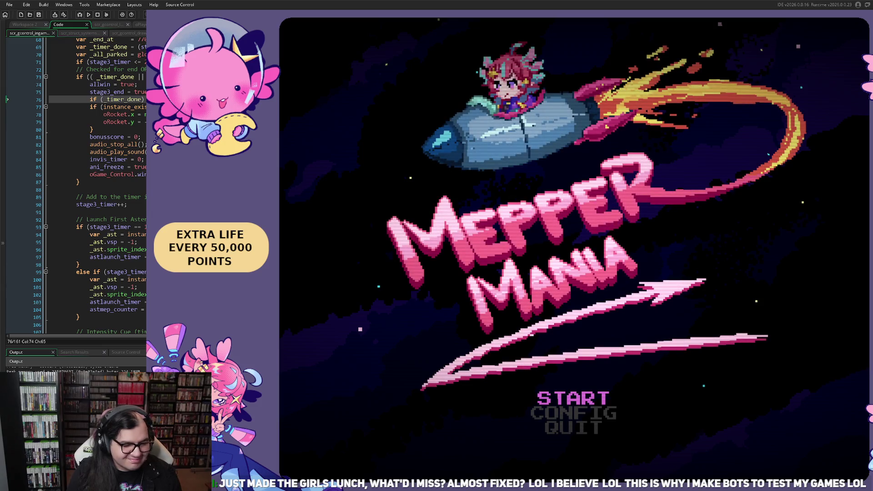
pyautogui.press('Return')
pyautogui.press('Down')
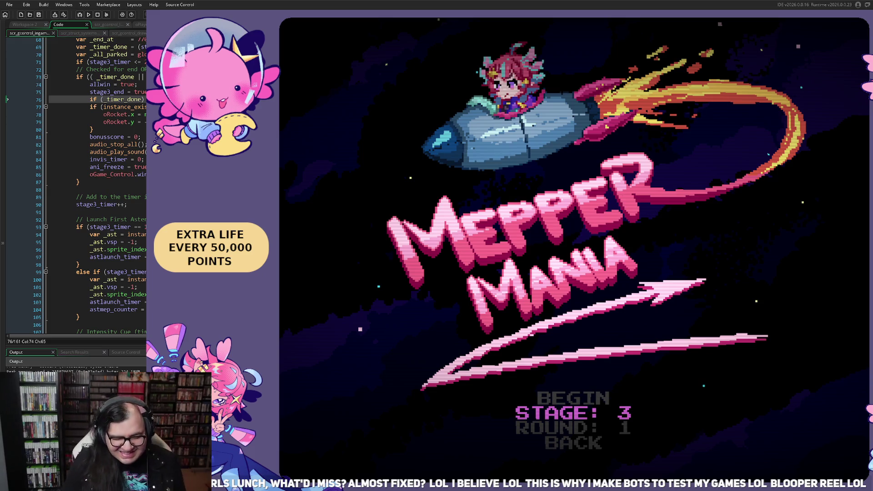
pyautogui.press('Up')
pyautogui.press('Return')
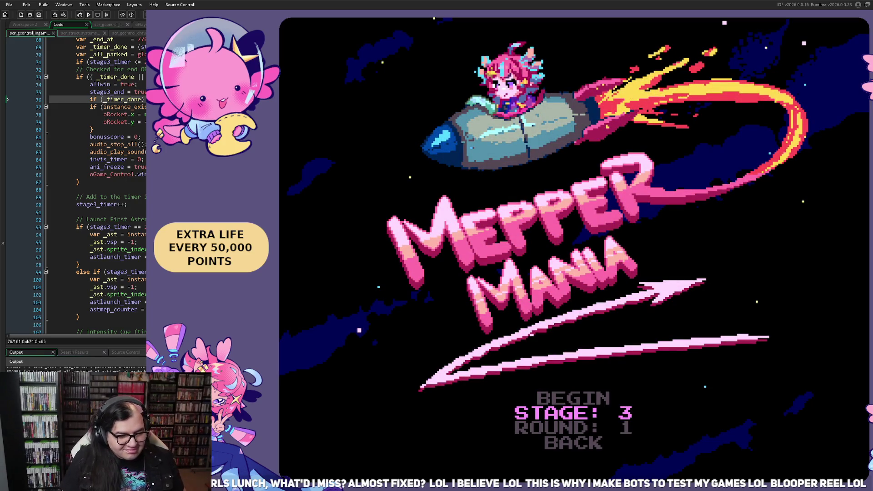
pyautogui.press('Up')
pyautogui.press('Return')
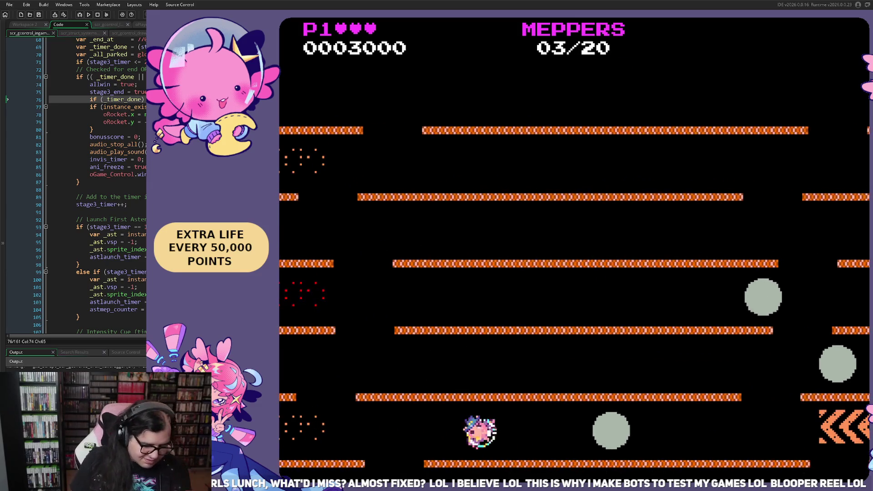
# Pause the Stage 3 run and quit it so the game reboots to the StarGlaze splash.
pyautogui.press('Escape')
pyautogui.press('Return')
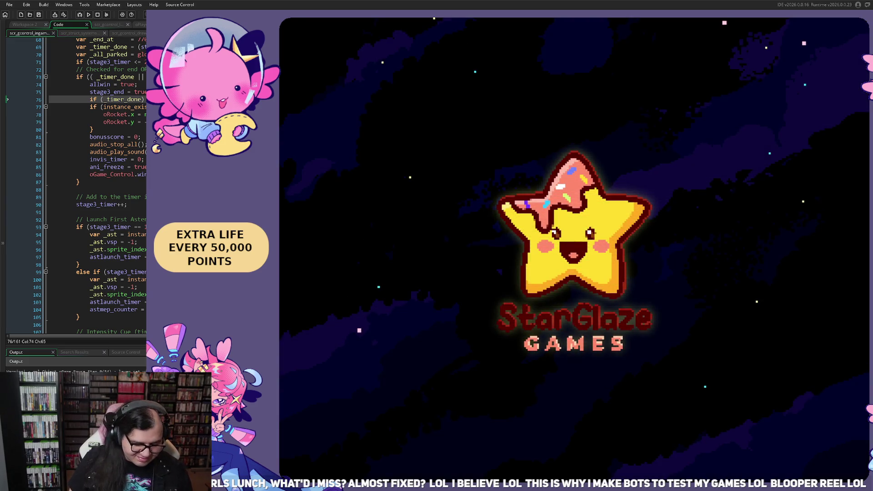
# Start the Neptune stage from the title, switch to full colour with F2, then pause.
pyautogui.press('Return')
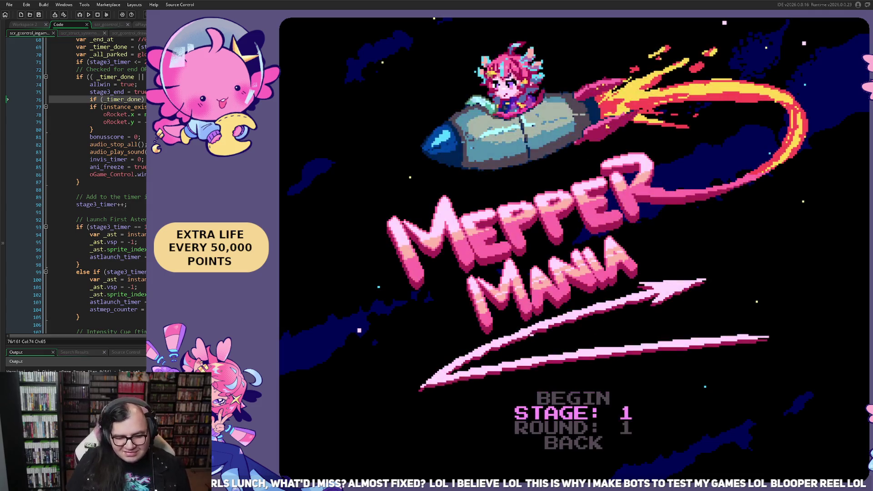
pyautogui.press('Up')
pyautogui.press('Return')
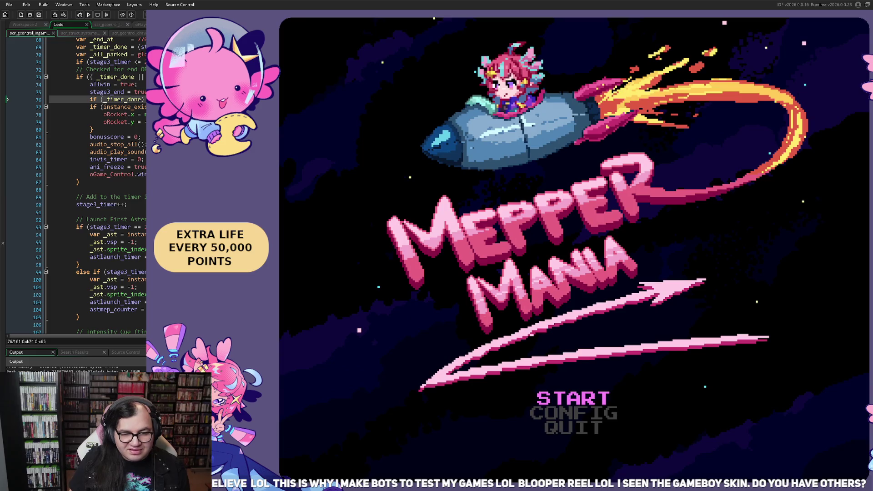
pyautogui.press('Return')
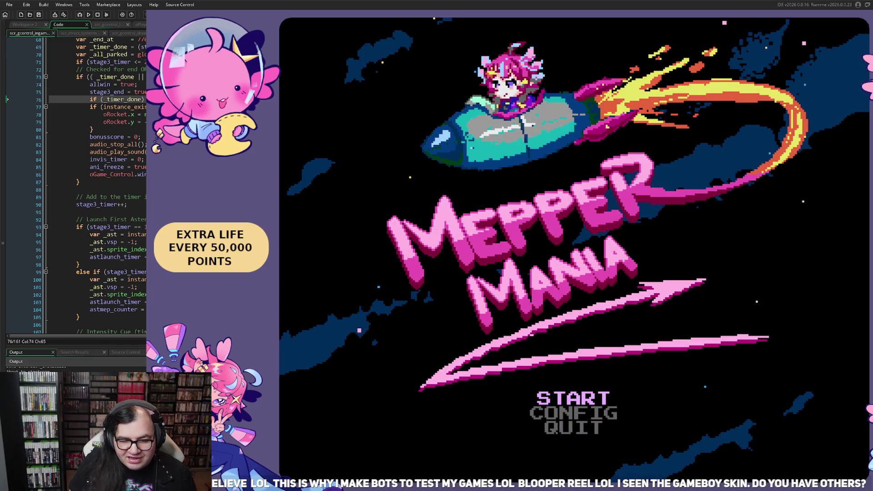
pyautogui.press('Return')
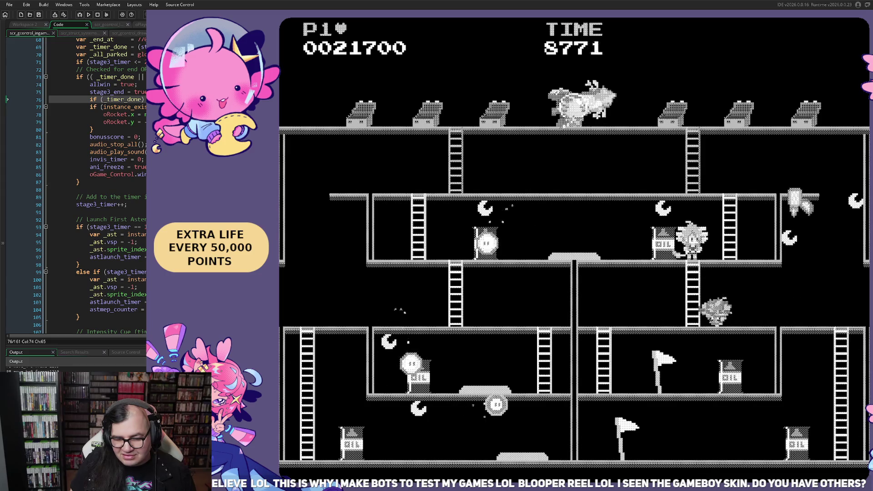
pyautogui.press('F2')
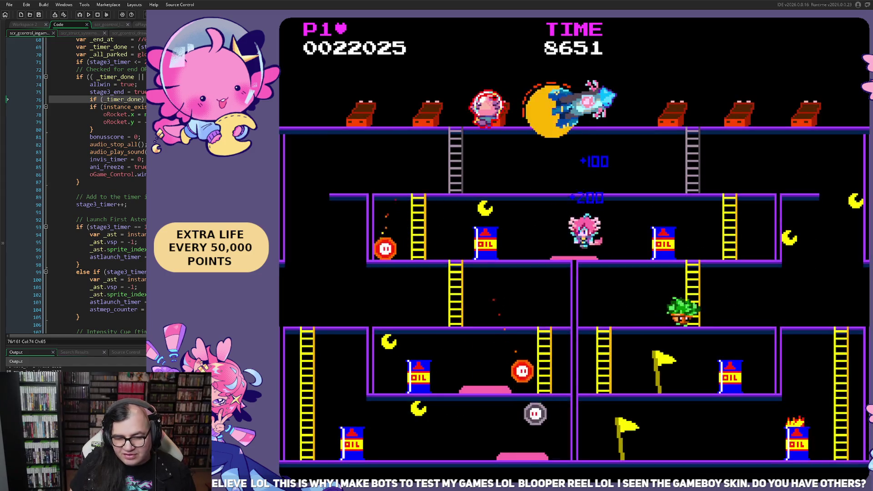
pyautogui.press('Escape')
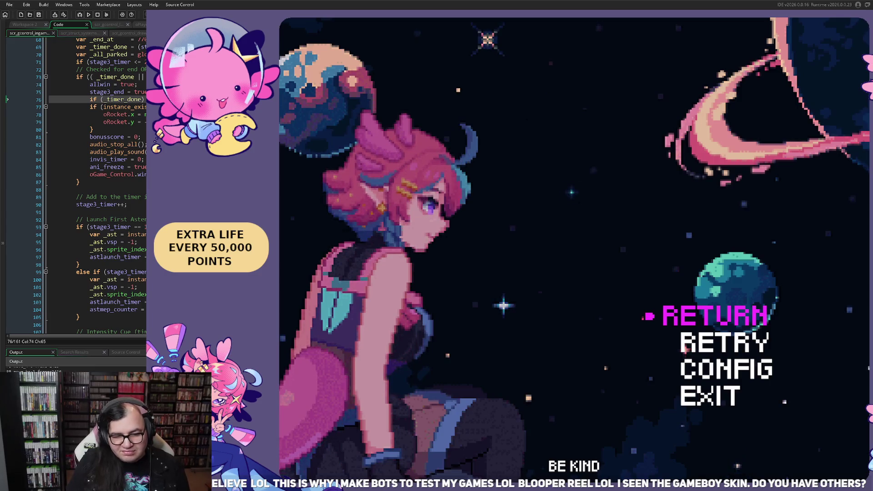
# Exit the paused run, set the starting stage to 3, and begin the round.
pyautogui.press('Return')
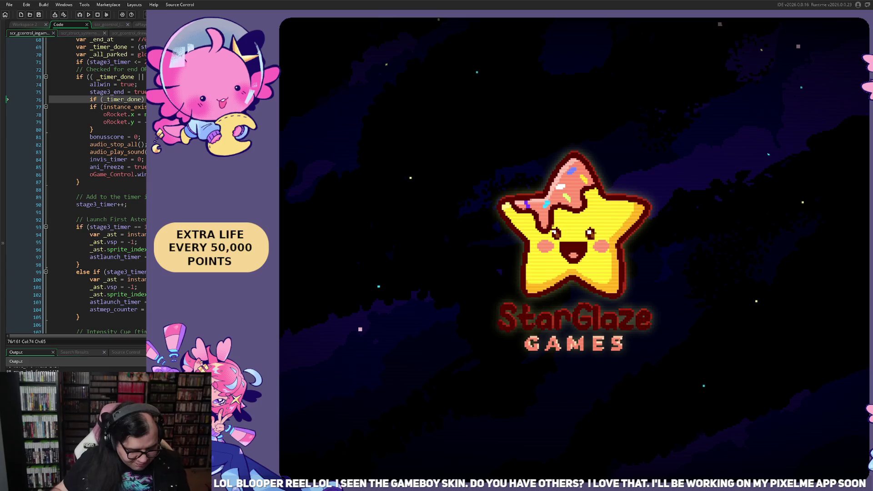
pyautogui.press('Return')
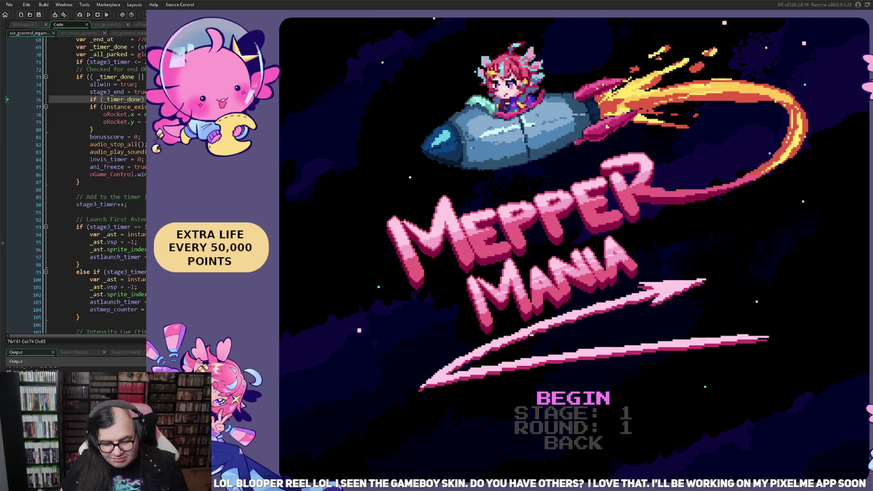
pyautogui.press('Down')
pyautogui.press('Right')
pyautogui.press('Right')
pyautogui.press('Up')
pyautogui.press('Return')
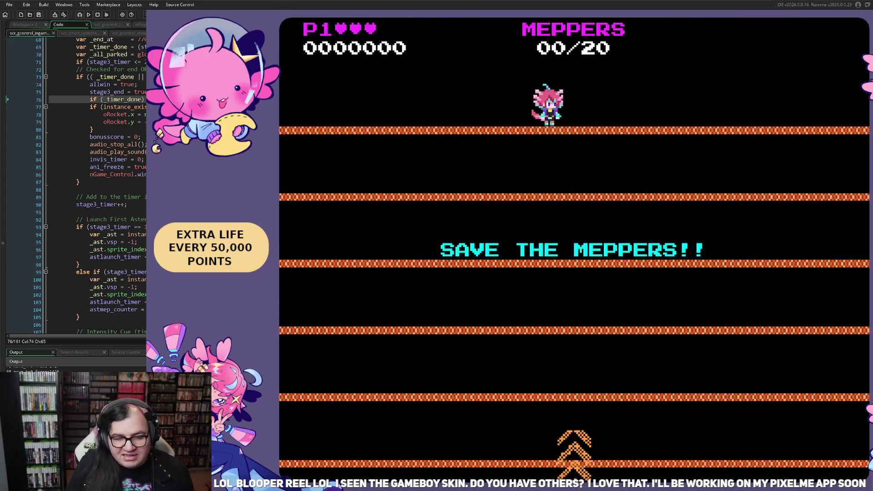
# Run and jump along the top platform until Mission 3 fails, then return to the title.
pyautogui.press('Left')
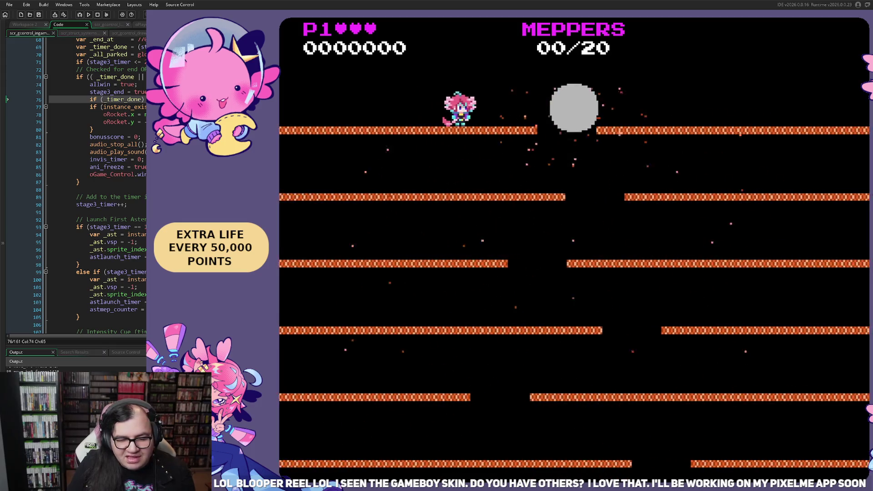
pyautogui.press('Right')
pyautogui.press('space')
pyautogui.press('Right')
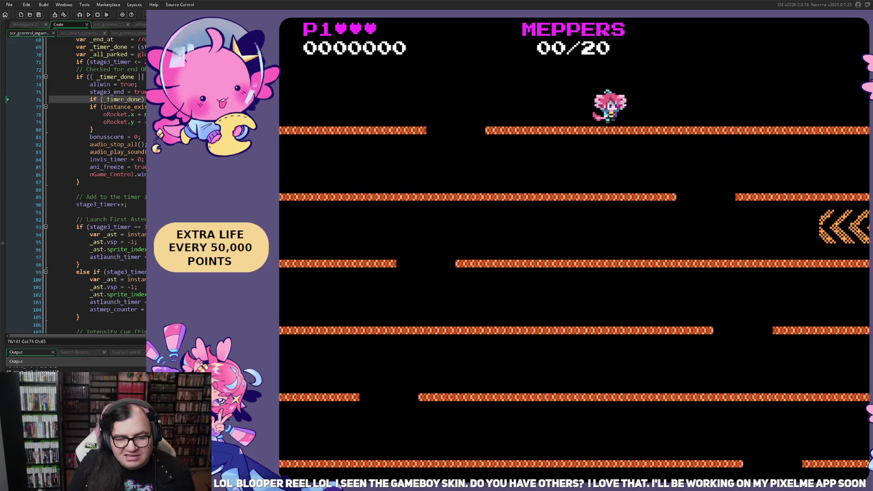
pyautogui.press('Left')
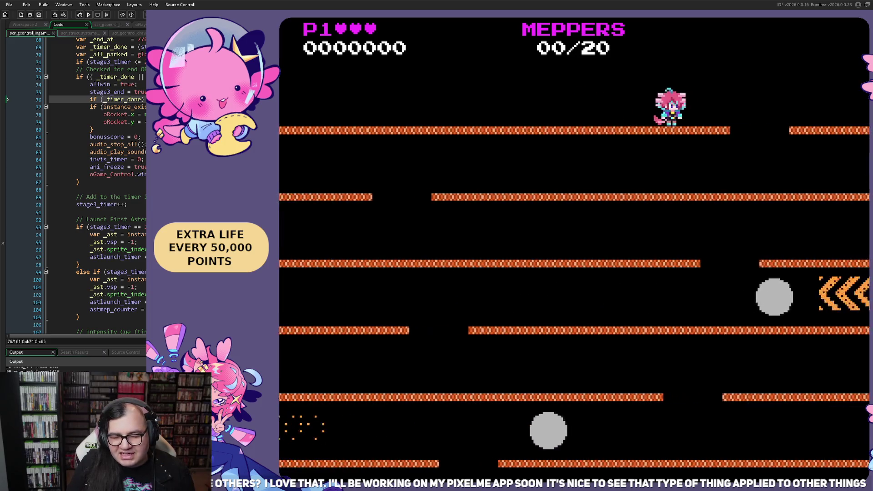
pyautogui.press('Left')
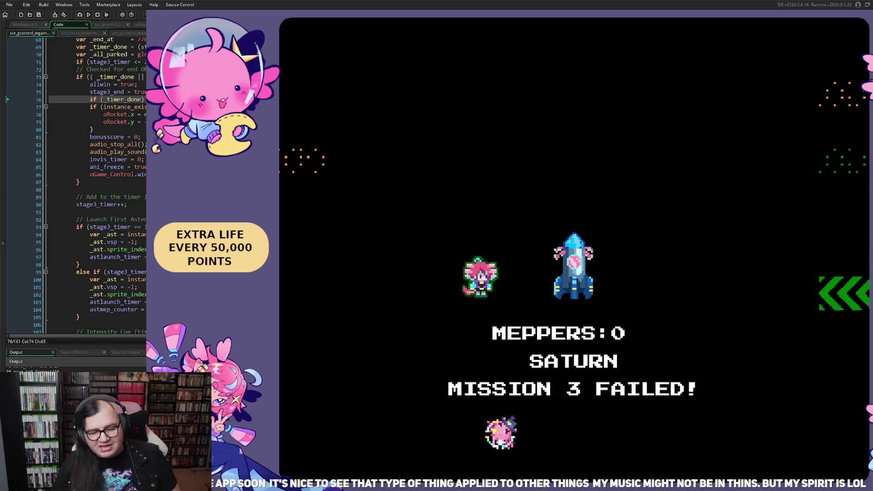
pyautogui.press('Return')
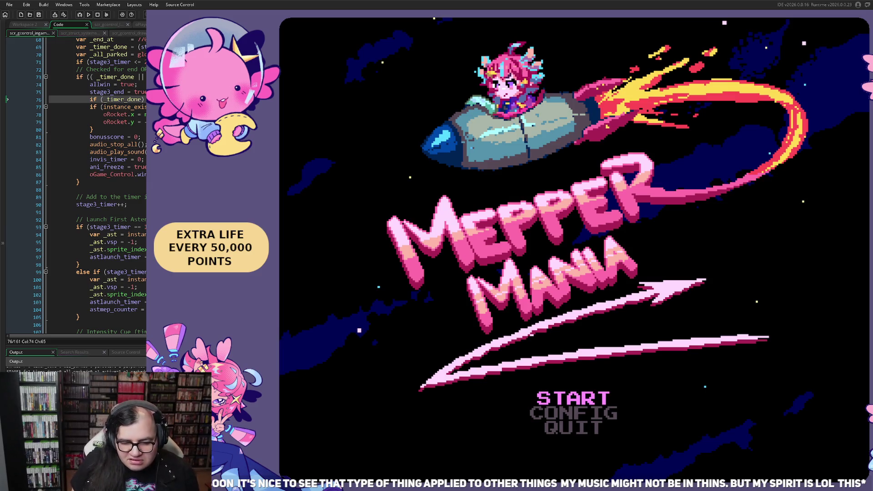
# Open stage select, confirm the stage is already 3, and begin the run.
pyautogui.press('Return')
pyautogui.press('Down')
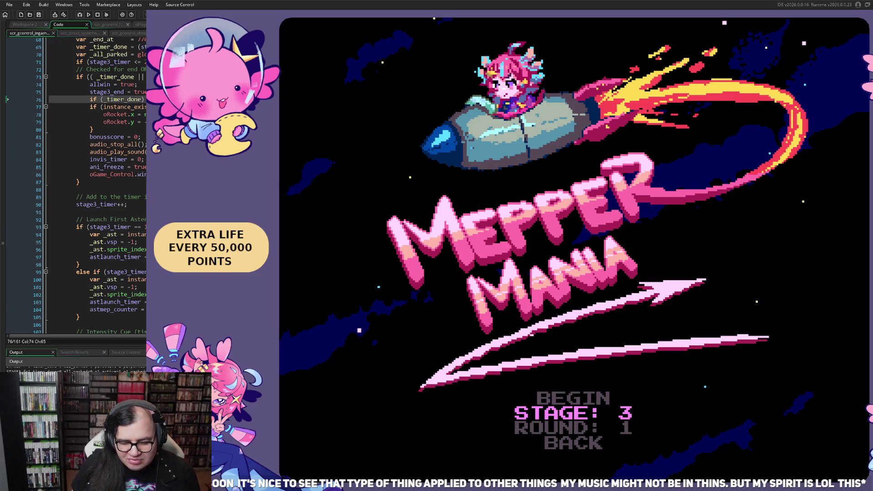
pyautogui.press('Up')
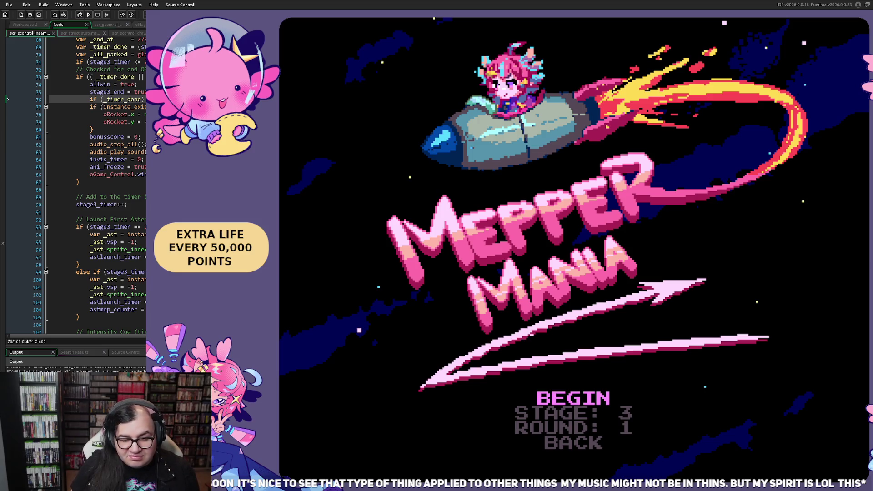
pyautogui.press('Return')
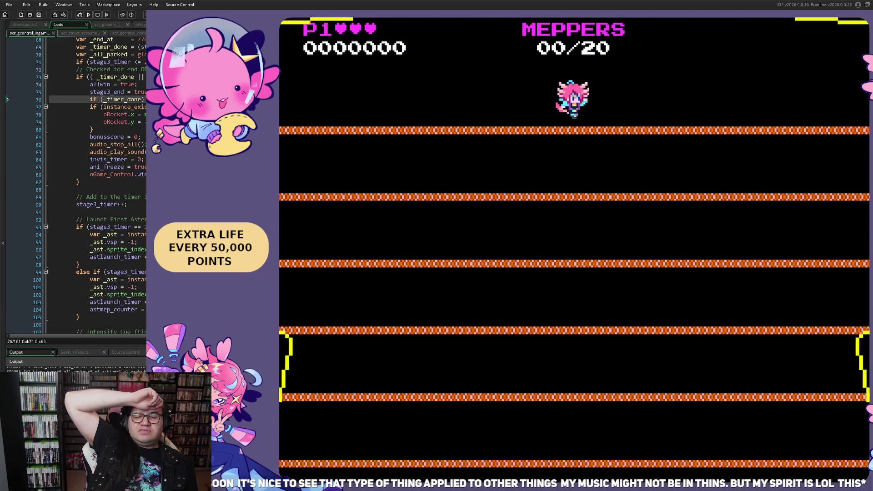
# Move across the top platform and drop through the gaps toward the bottom.
pyautogui.press('Left')
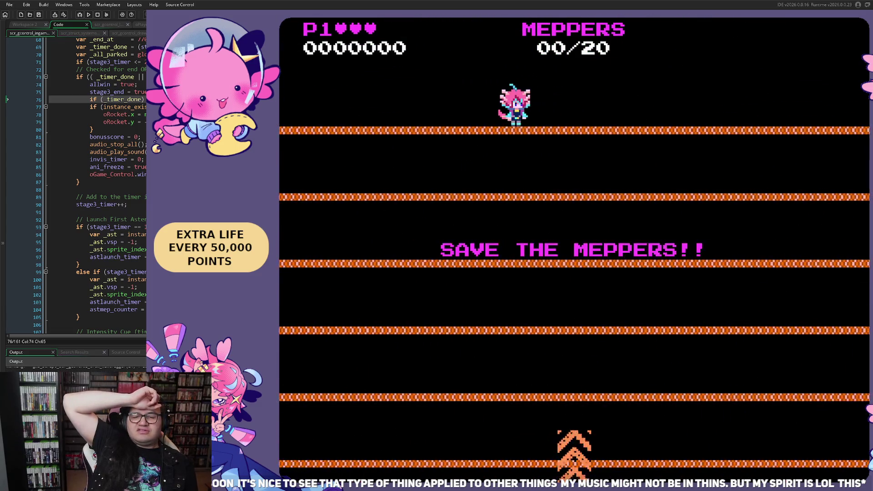
pyautogui.press('Left')
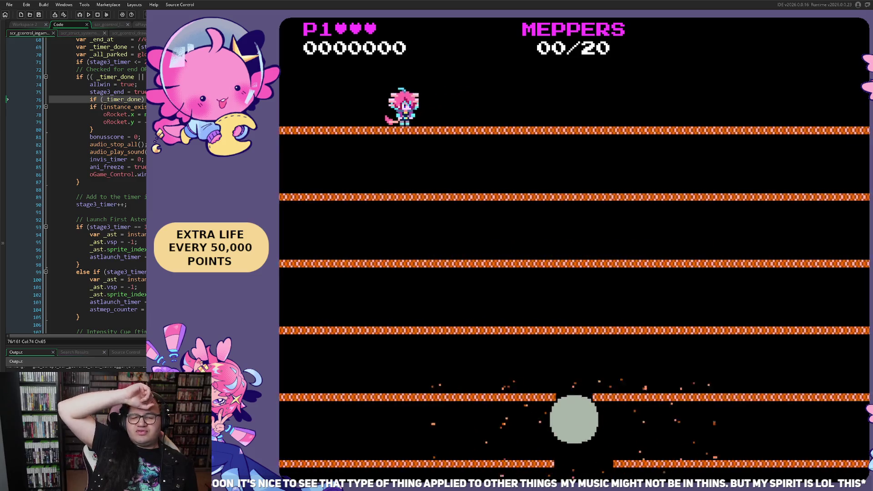
pyautogui.press('Right')
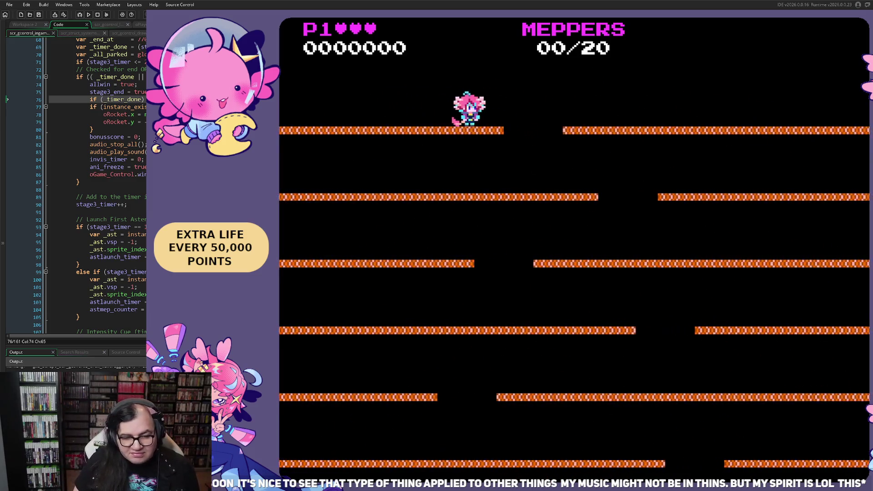
pyautogui.press('Right')
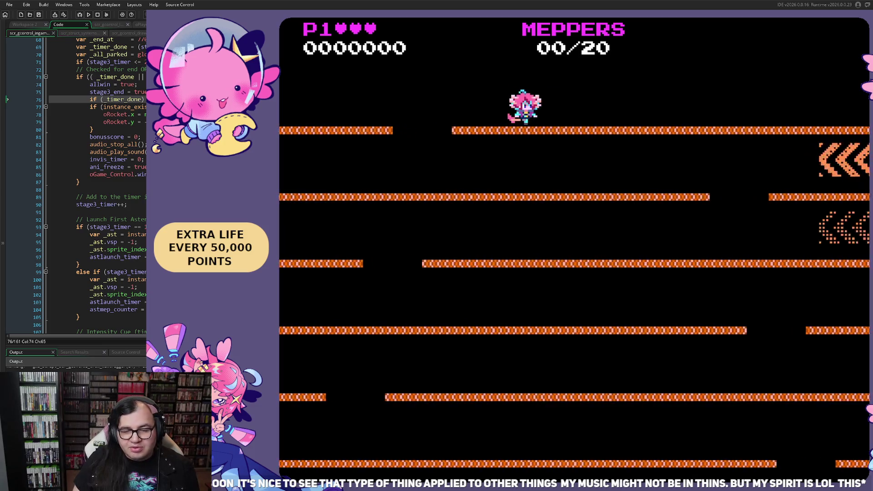
pyautogui.press('Right')
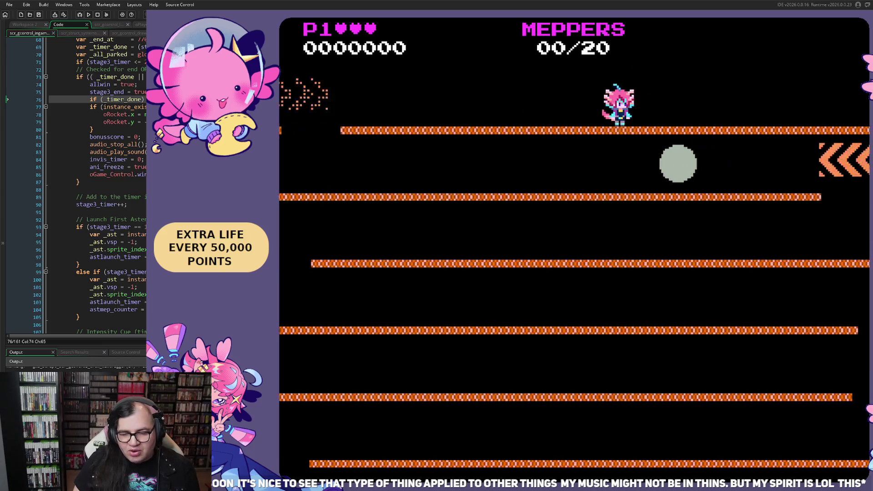
pyautogui.press('Left')
pyautogui.press('Right')
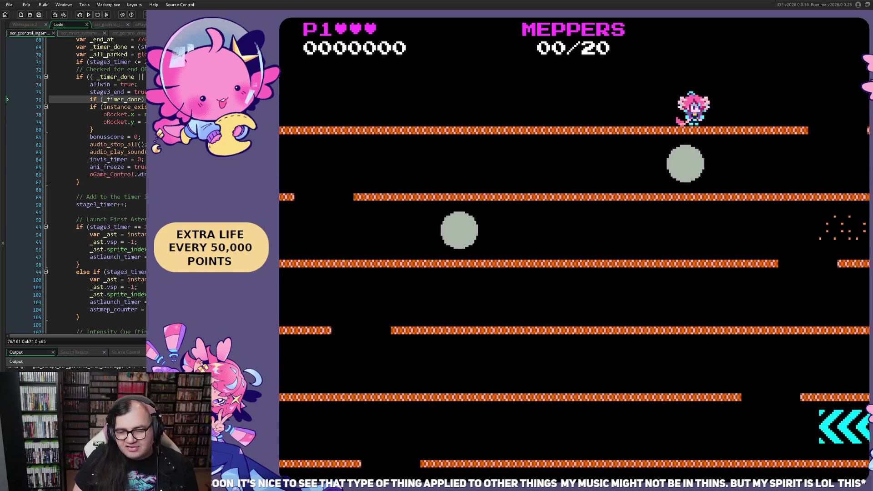
pyautogui.press('Right')
pyautogui.press('Left')
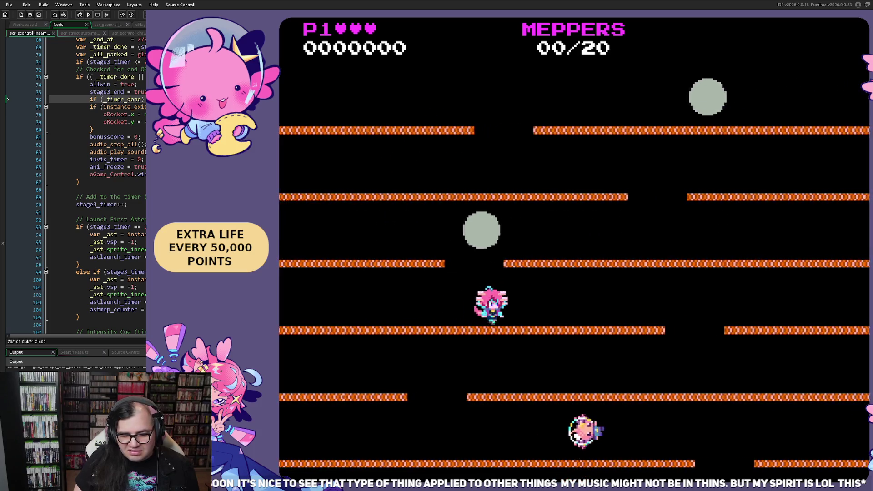
pyautogui.press('Right')
# Rescue four Meppers on the bottom and top rows, reaching 4,000 points.
pyautogui.press('Left')
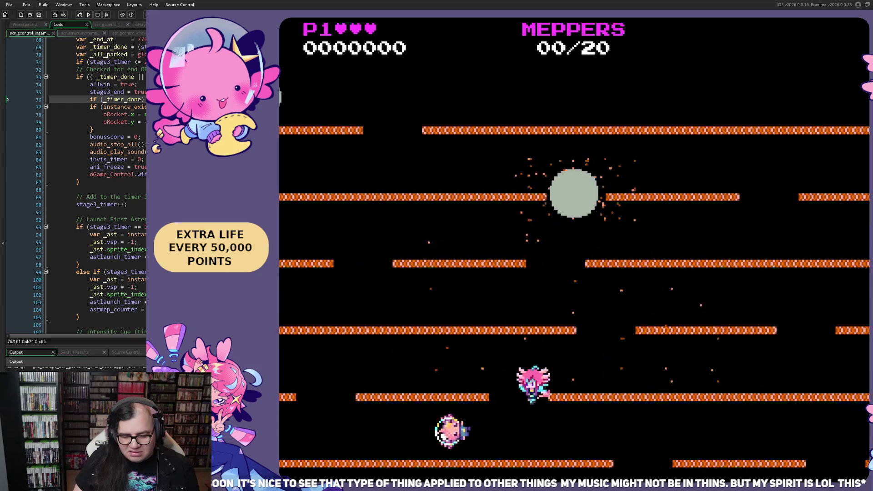
pyautogui.press('Right')
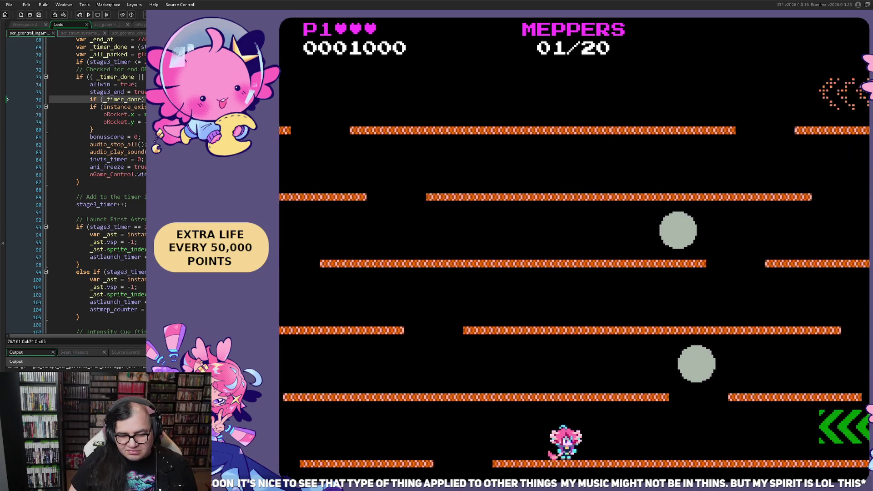
pyautogui.press('Up')
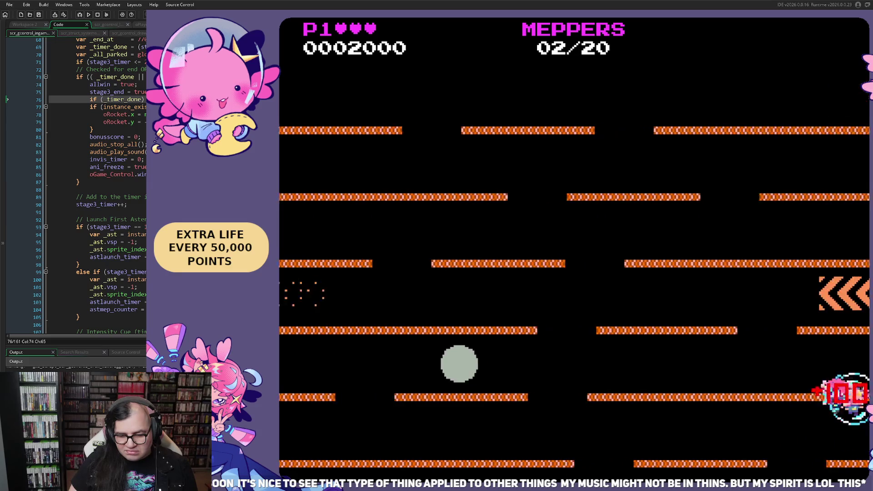
pyautogui.press('Left')
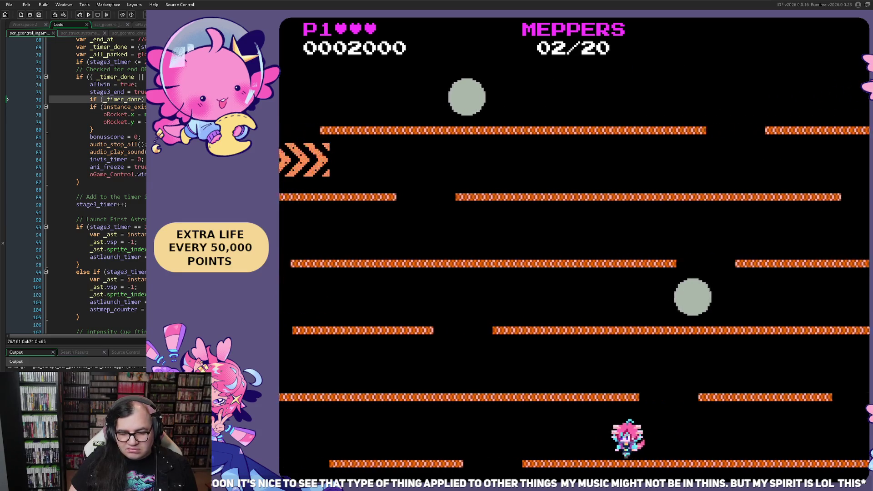
pyautogui.press('Up')
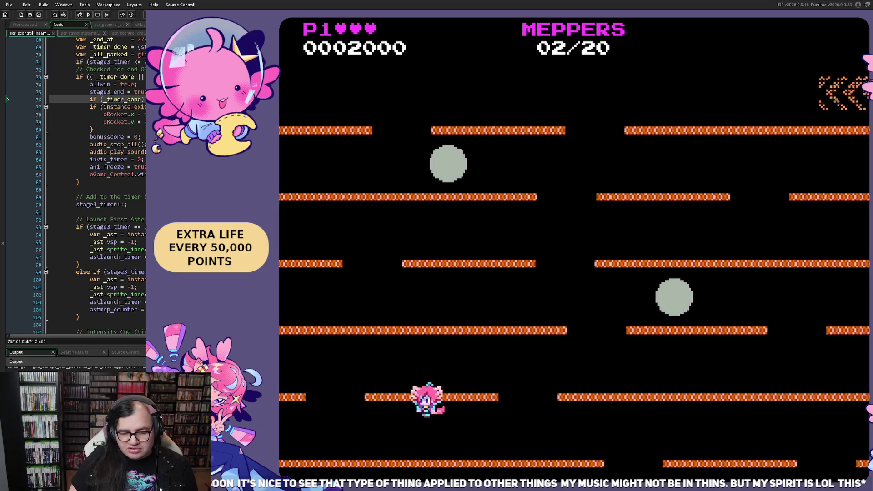
pyautogui.press('Right')
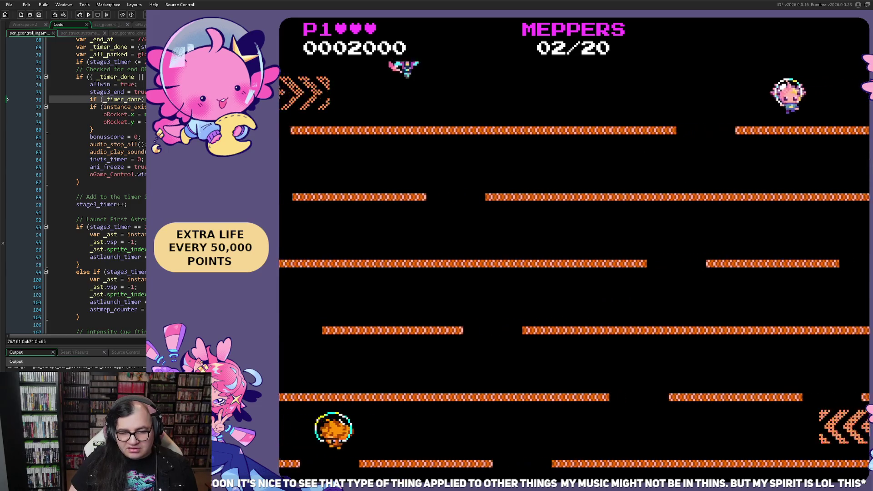
pyautogui.press('Right')
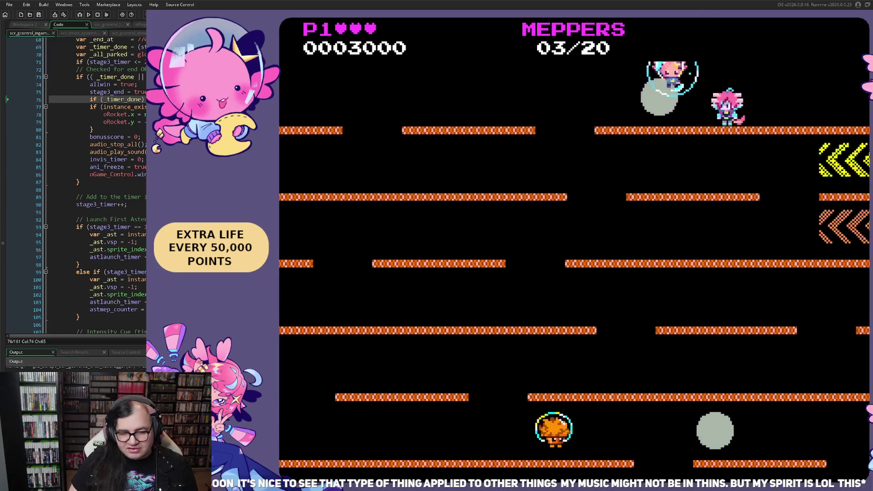
pyautogui.press('Right')
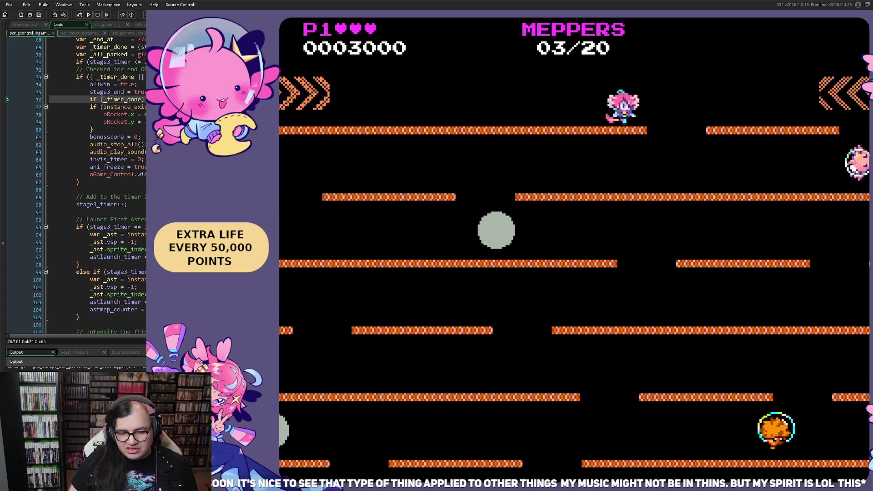
pyautogui.press('Right')
# Drop back down through the platforms, moving left then right.
pyautogui.press('Left')
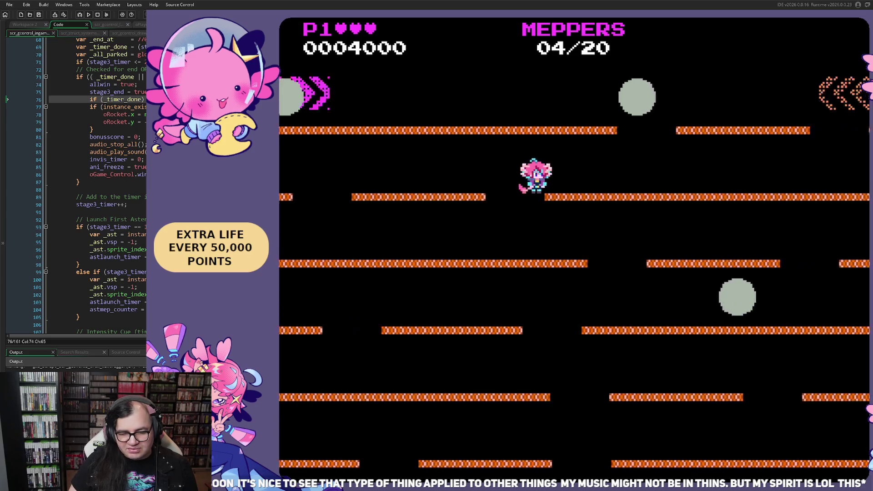
pyautogui.press('Left')
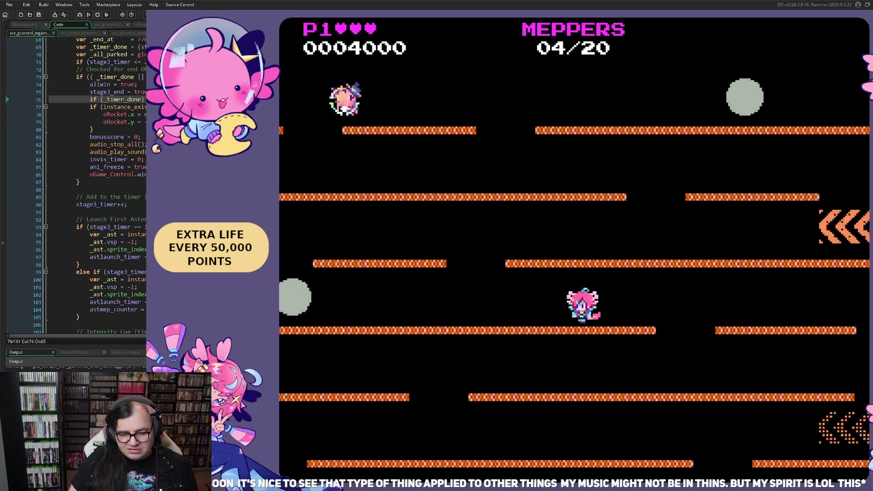
pyautogui.press('Left')
pyautogui.press('Right')
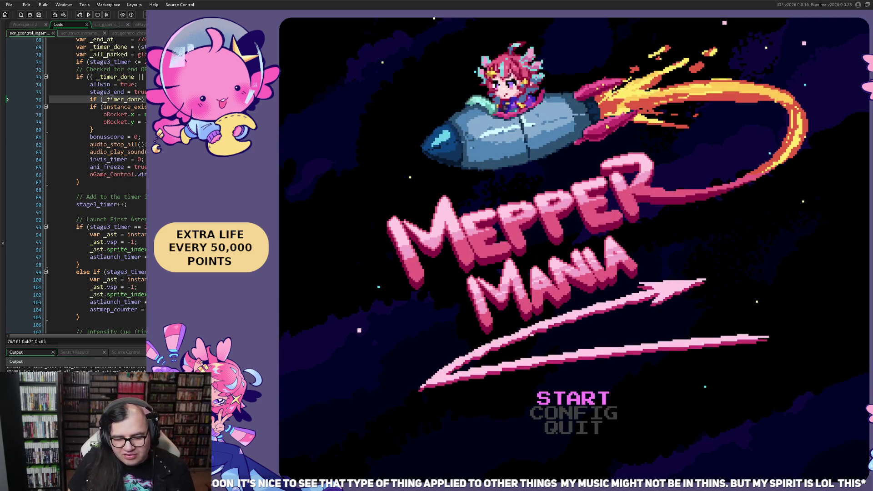
# From the title, set the starting stage to 3 and begin the Saturn bonus round.
pyautogui.press('Return')
pyautogui.press('Down')
pyautogui.press('Right')
pyautogui.press('Right')
pyautogui.press('Up')
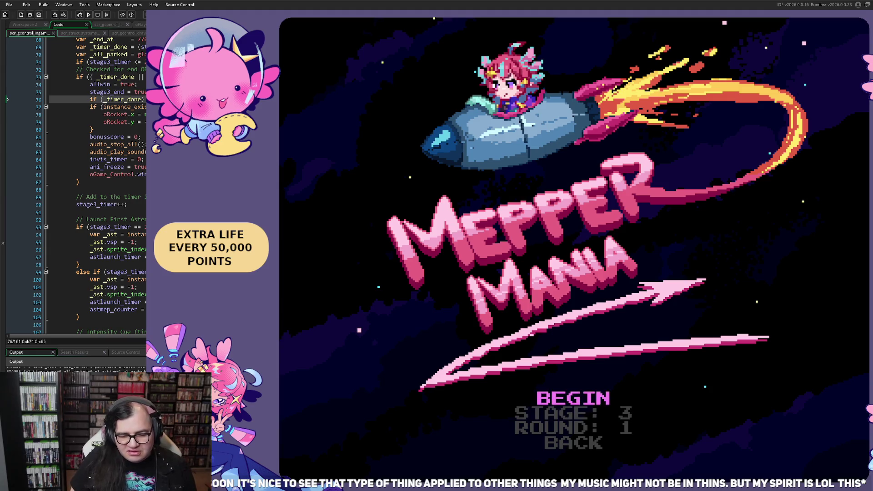
pyautogui.press('Return')
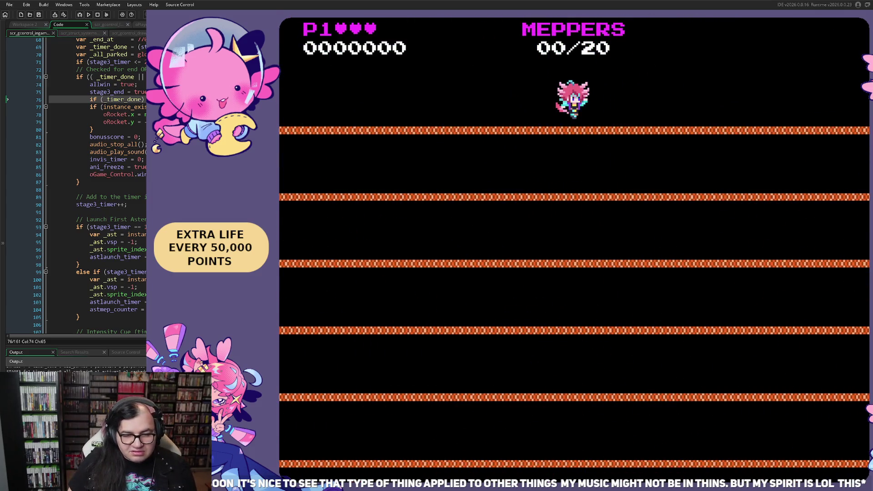
# Weave left and right along the top platform, clearing a gap, then drop to the second platform.
pyautogui.press('Left')
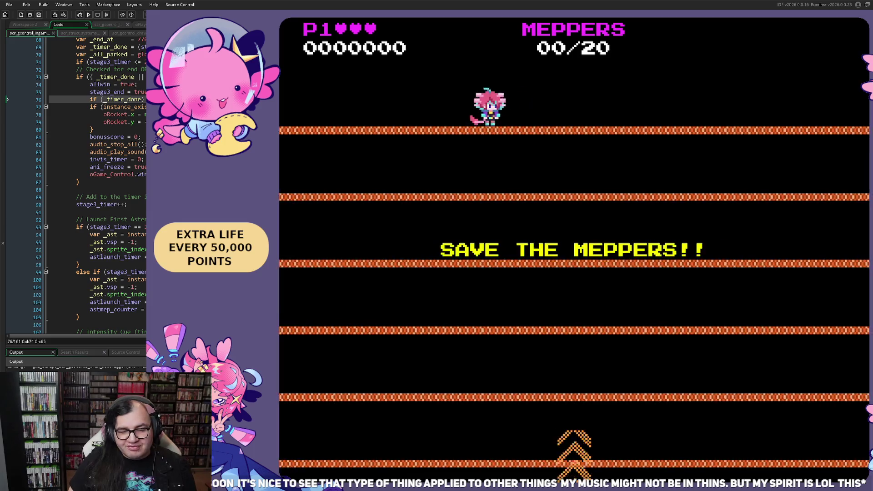
pyautogui.press('Left')
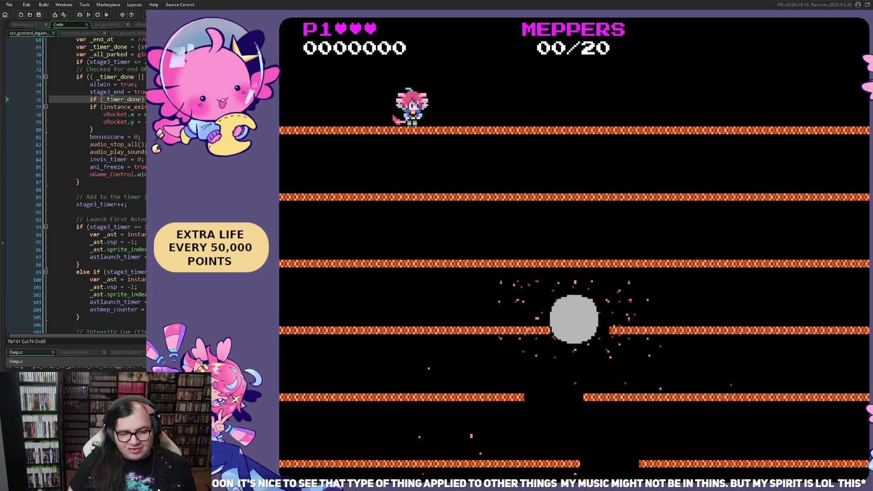
pyautogui.press('Right')
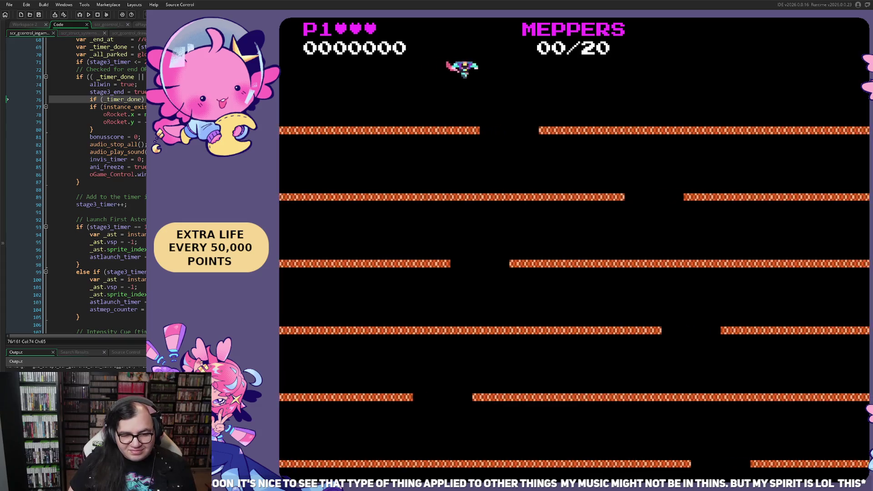
pyautogui.press('Left')
pyautogui.press('Right')
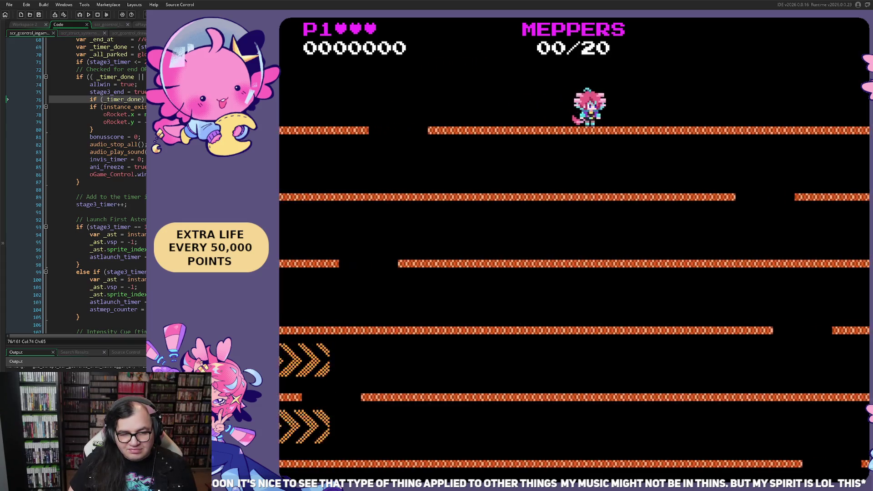
pyautogui.press('Left')
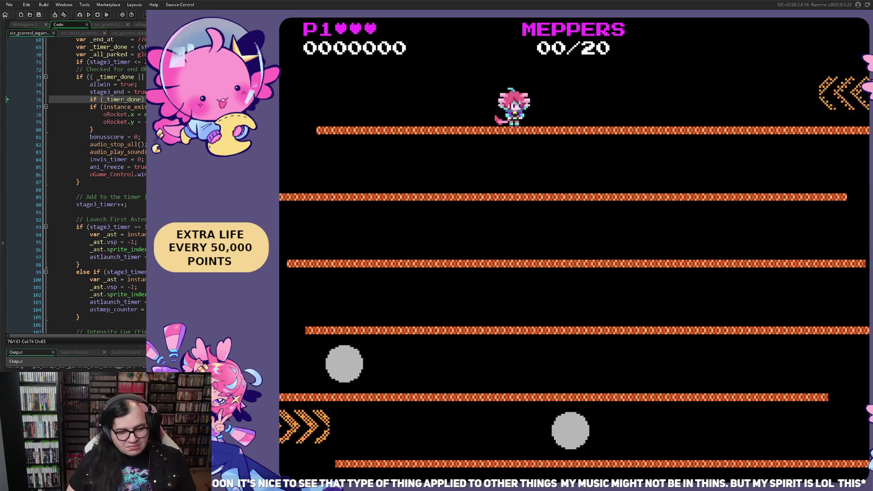
pyautogui.press('Right')
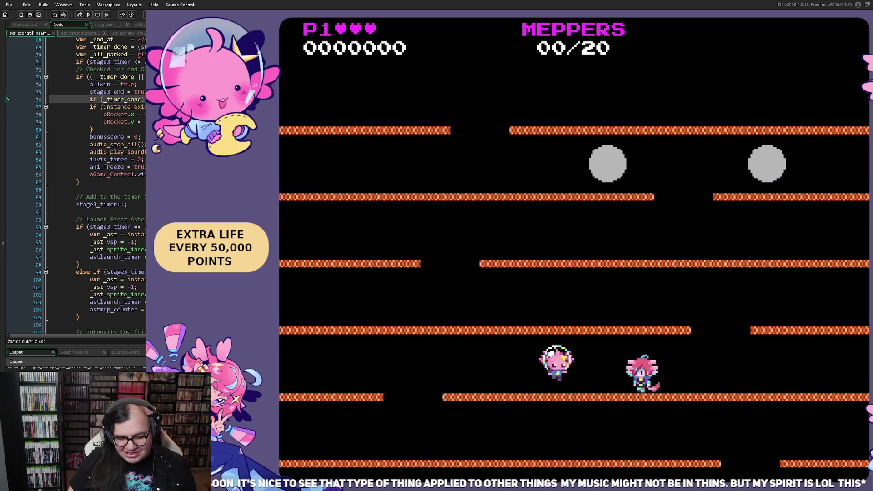
# Rescue the first Mepper, climb a row up, and run far left away from falling asteroids.
pyautogui.press('Right')
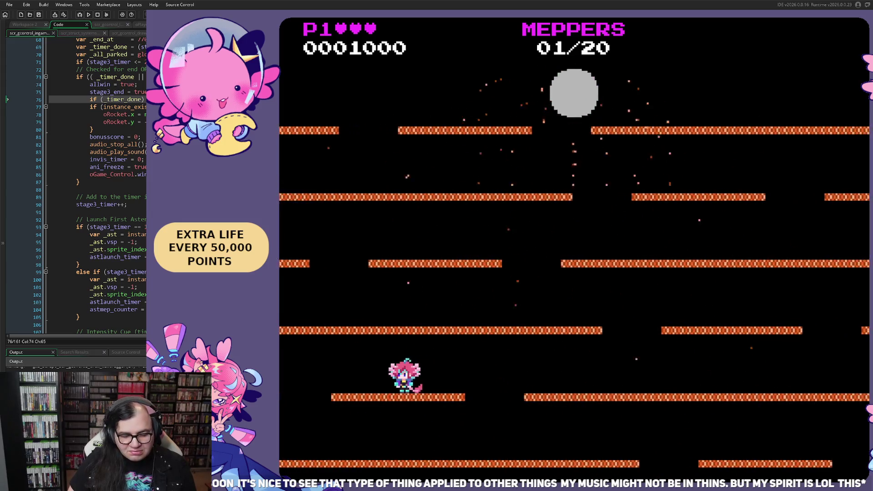
pyautogui.press('Up')
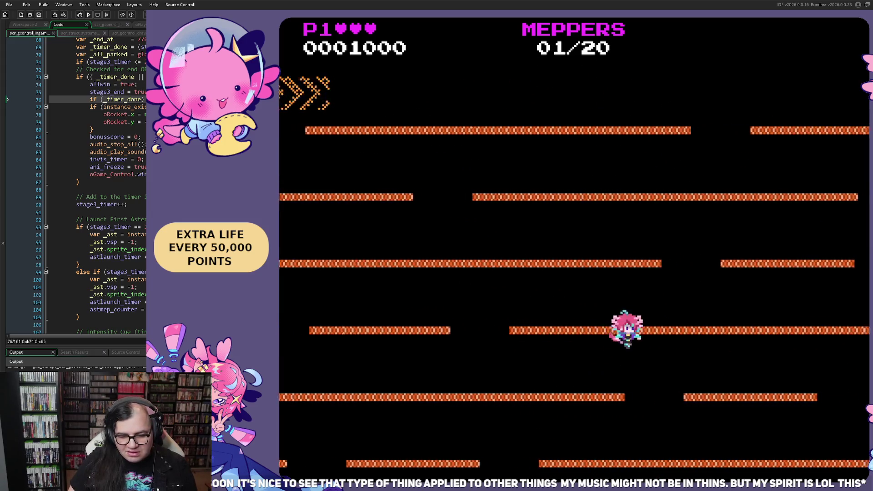
pyautogui.press('Left')
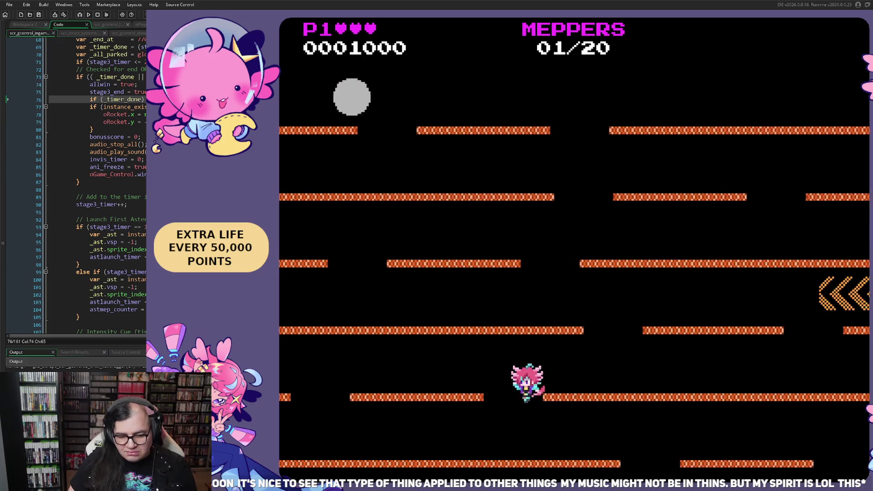
pyautogui.press('Left')
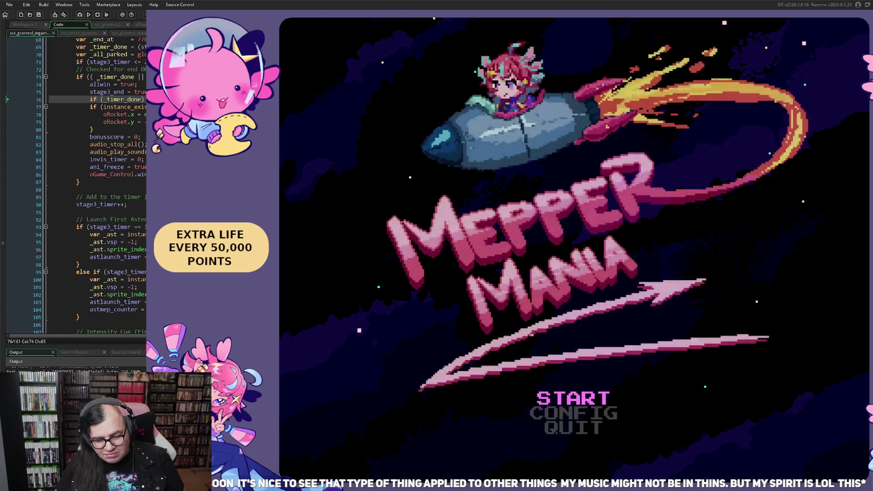
# From the title screen, choose BEGIN in stage select to launch the Save the Meppers round.
pyautogui.press('Return')
pyautogui.press('Up')
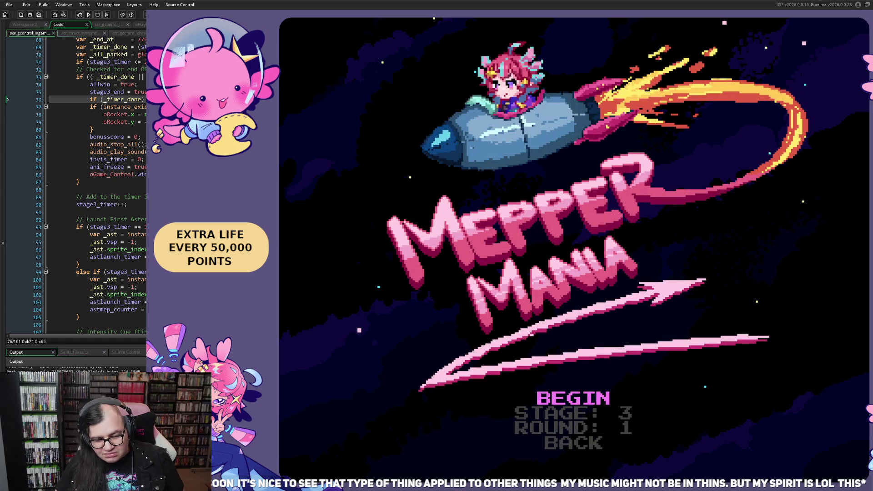
pyautogui.press('Return')
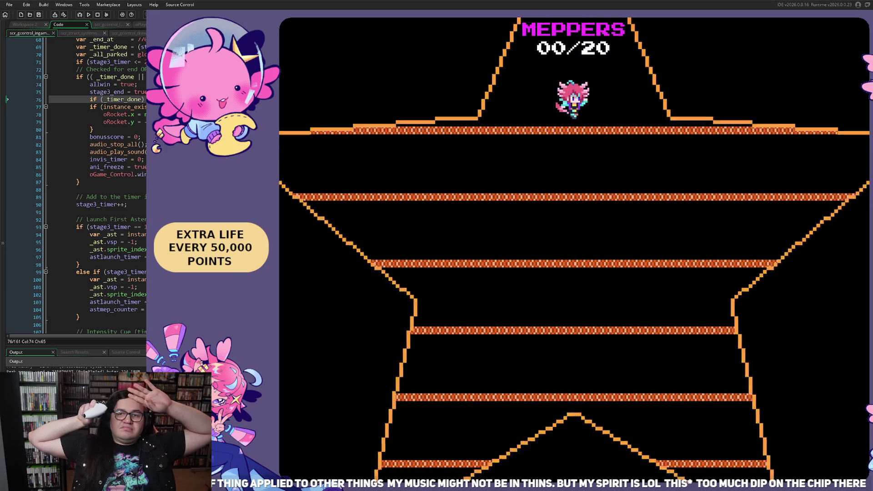
# Walk and jump along the top platform, dodging back and forth, then drop to a lower platform.
pyautogui.press('Left')
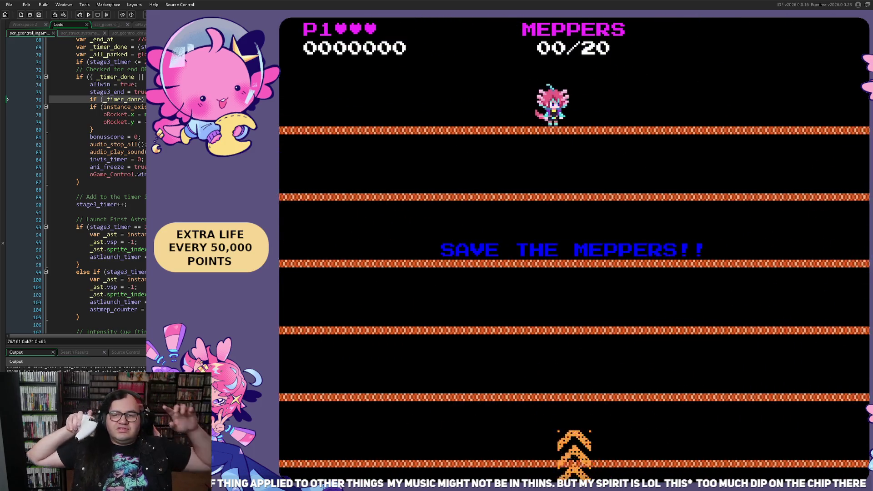
pyautogui.press('Left')
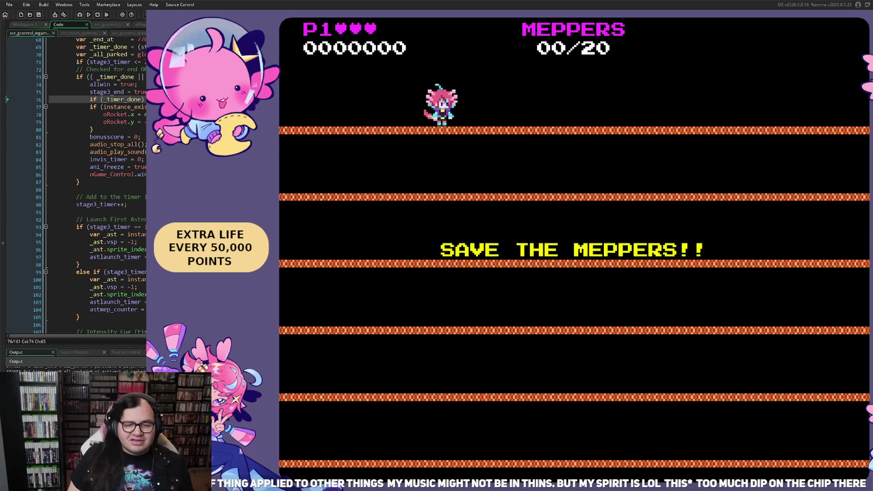
pyautogui.press('Right')
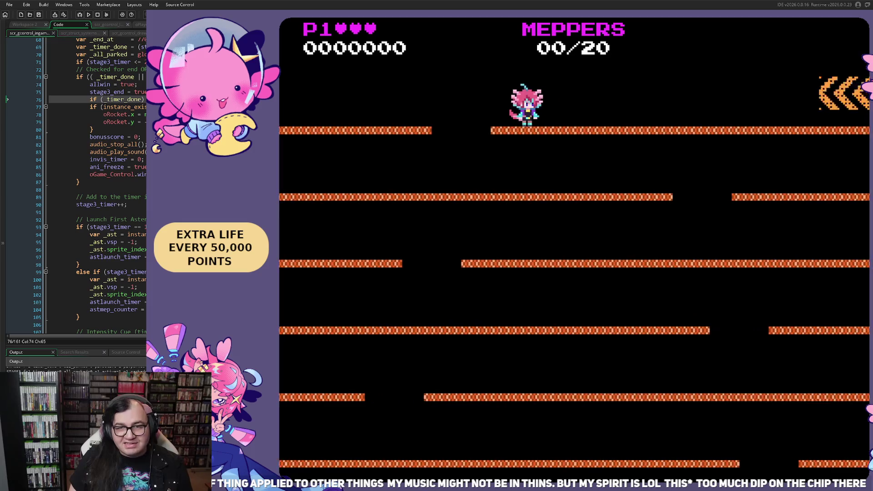
pyautogui.press('Right')
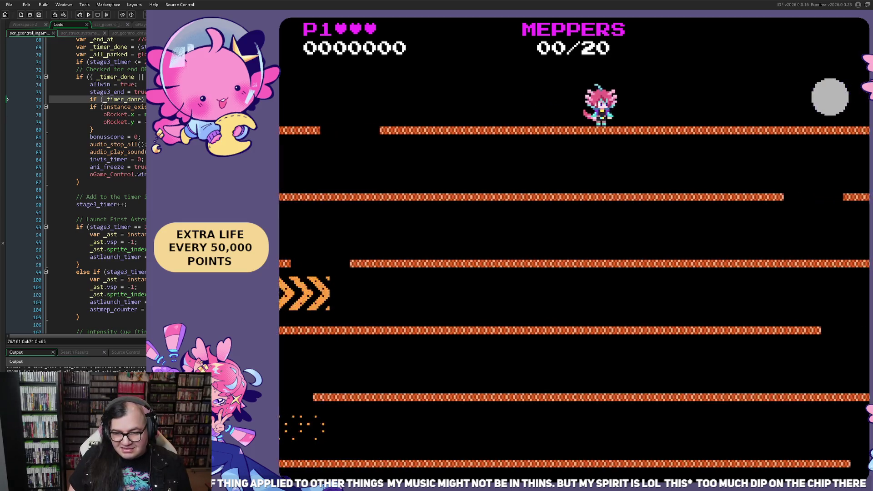
pyautogui.press('Right')
pyautogui.press('Left')
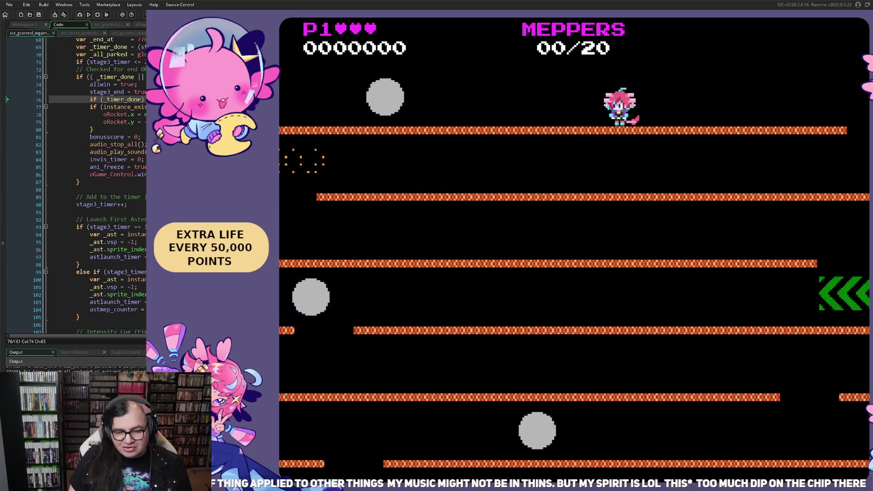
pyautogui.press('Right')
pyautogui.press('Left')
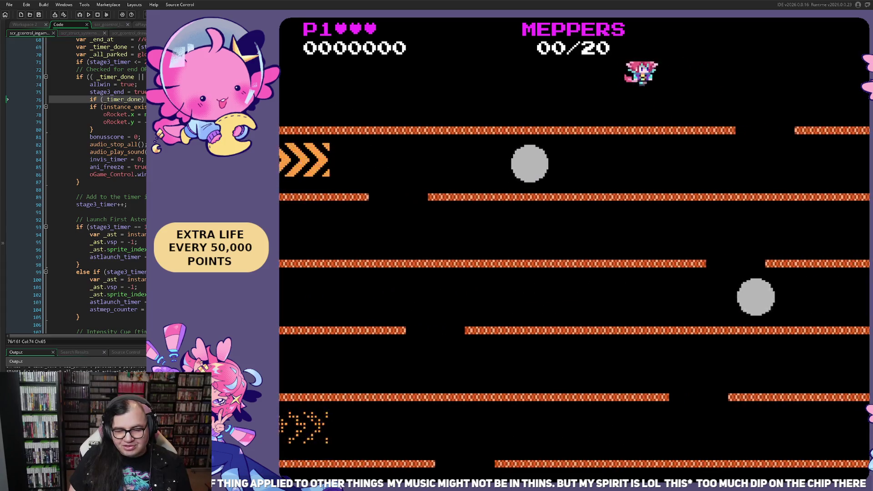
pyautogui.press('Right')
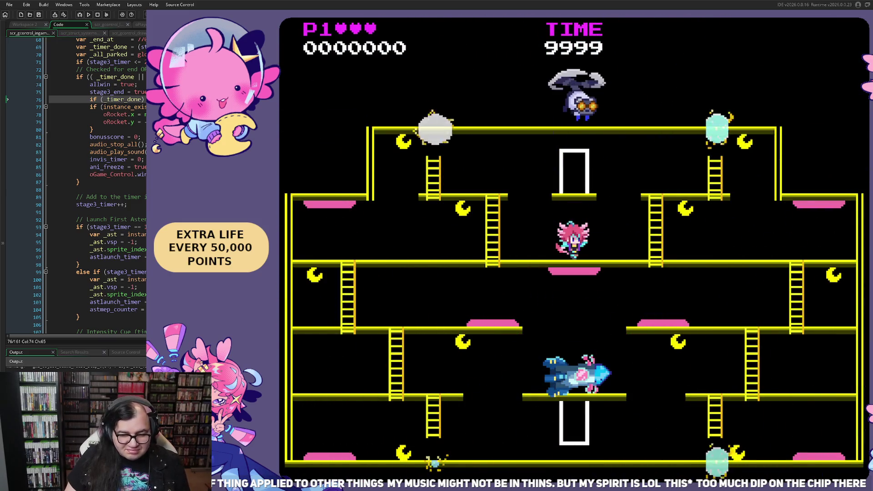
# Exit the current run, change the stage number, and begin a new Saturn 'Rotating Rings' round.
pyautogui.press('Escape')
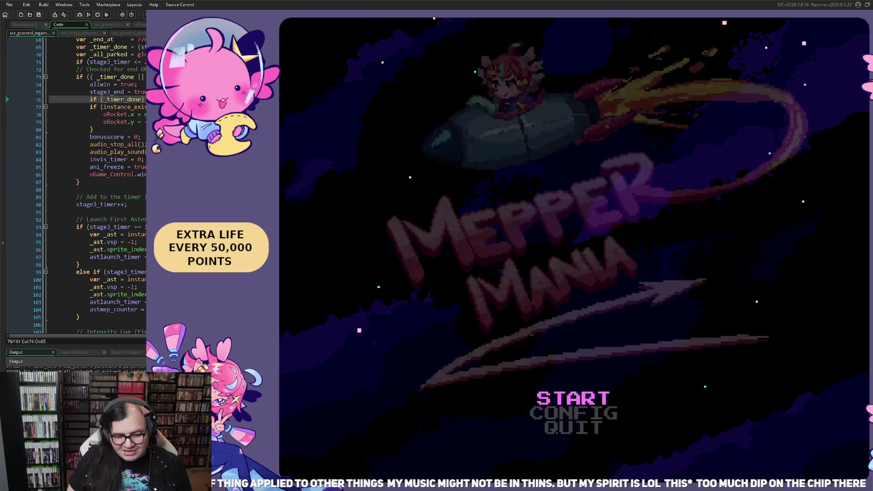
pyautogui.press('Return')
pyautogui.press('Down')
pyautogui.press('Right')
pyautogui.press('Right')
pyautogui.press('Return')
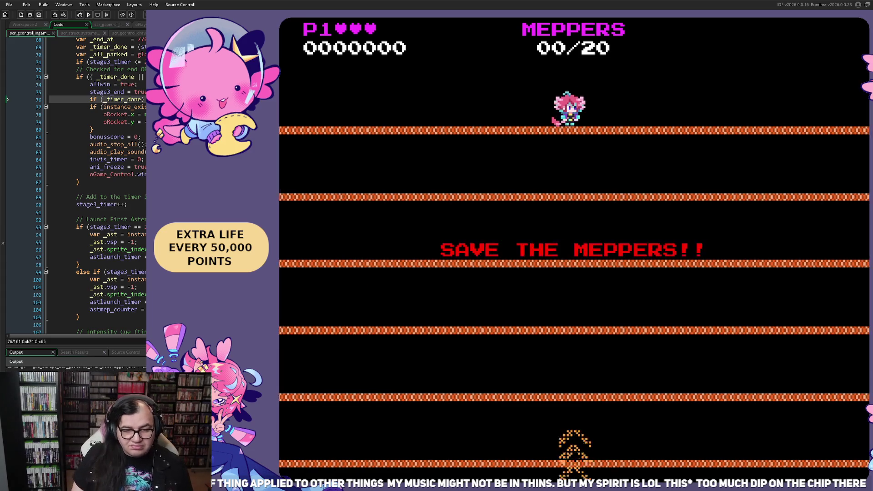
# Walk to the top platform's left edge, then jump right through a gap and across platforms.
pyautogui.press('Left')
pyautogui.press('Left')
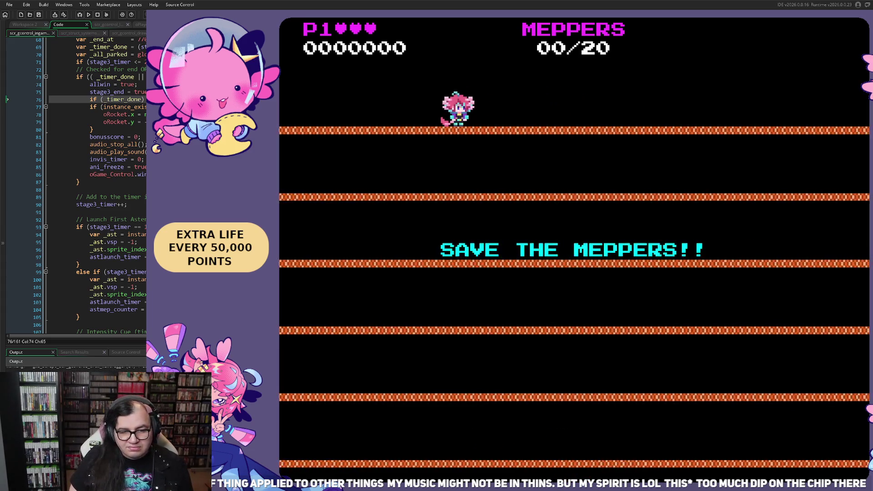
pyautogui.press('Left')
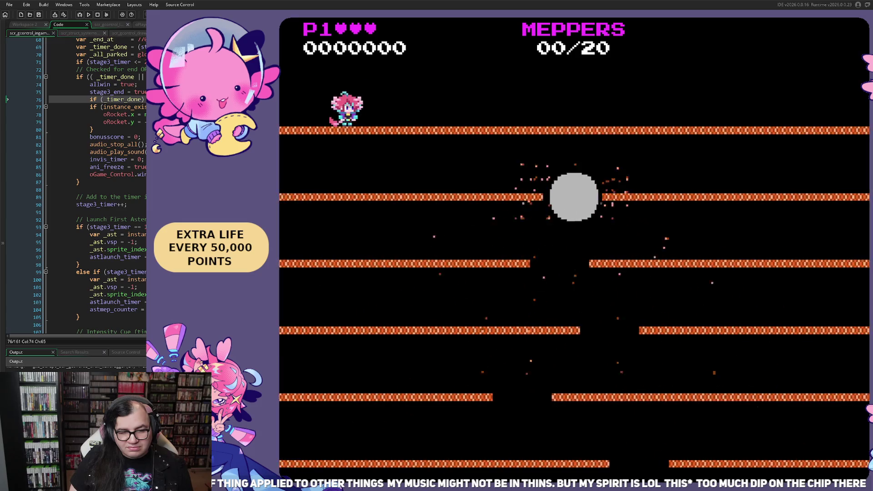
pyautogui.press('Left')
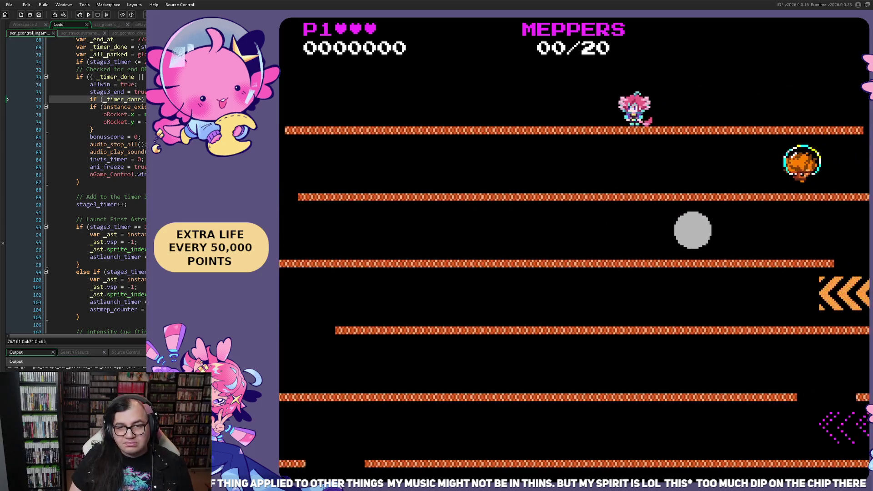
pyautogui.press('Right')
pyautogui.press('space')
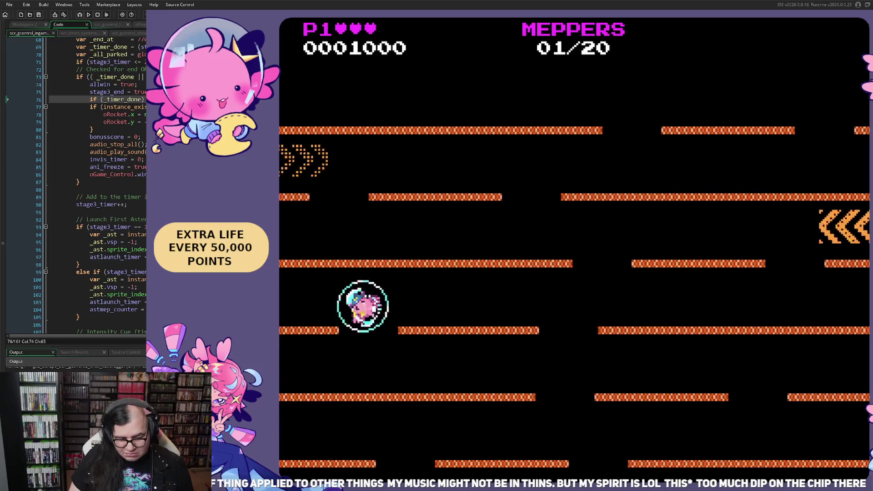
pyautogui.press('space')
pyautogui.press('Right')
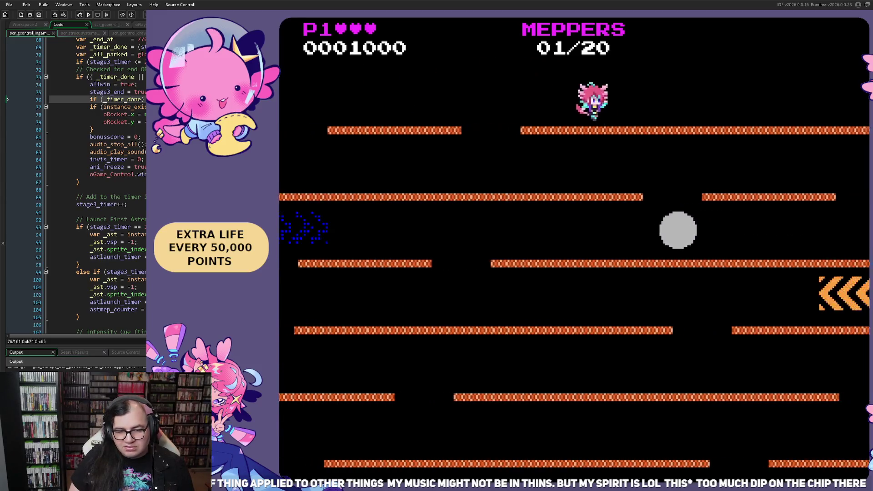
pyautogui.press('space')
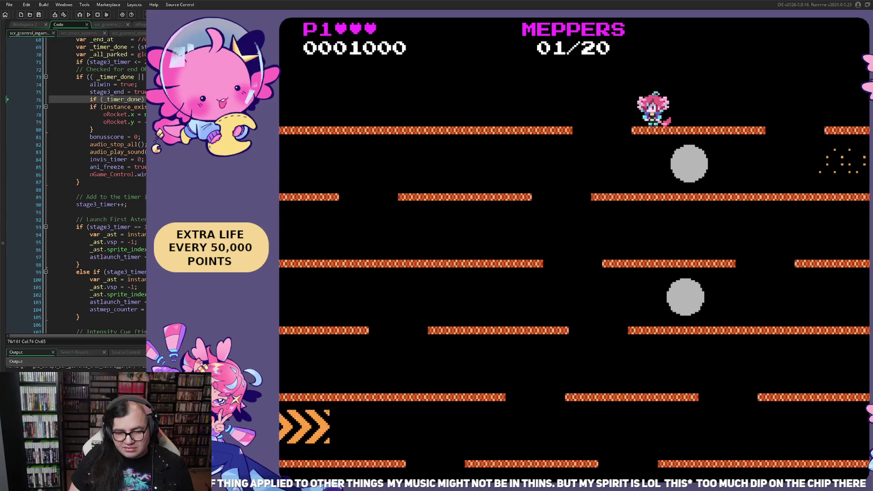
pyautogui.press('space')
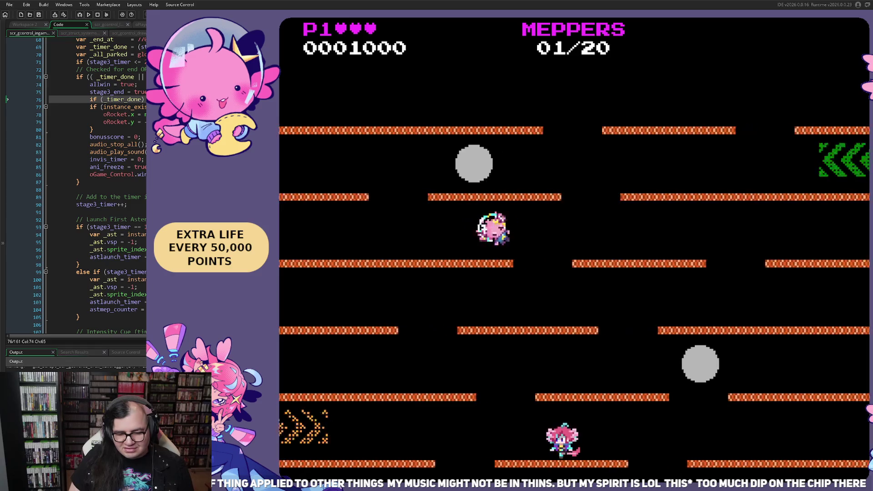
# Rescue more Meppers, dropping down and jumping up between platform rows to reach 4 of 20.
pyautogui.press('Right')
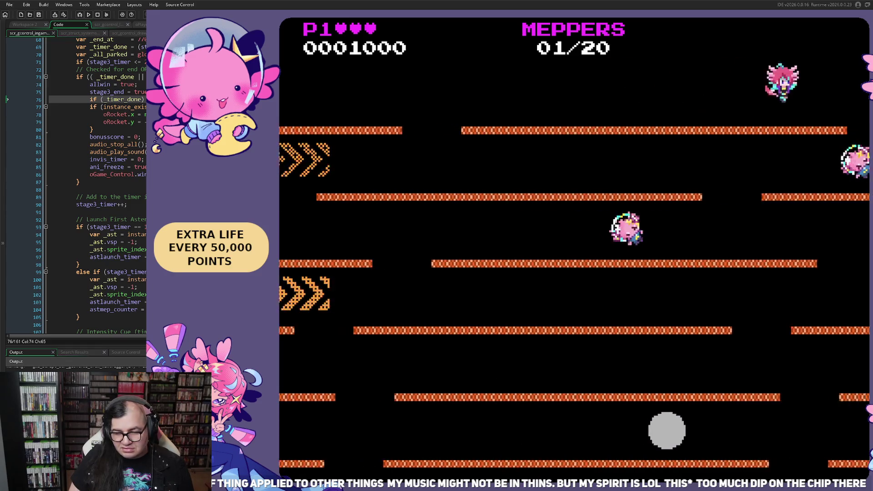
pyautogui.press('Left')
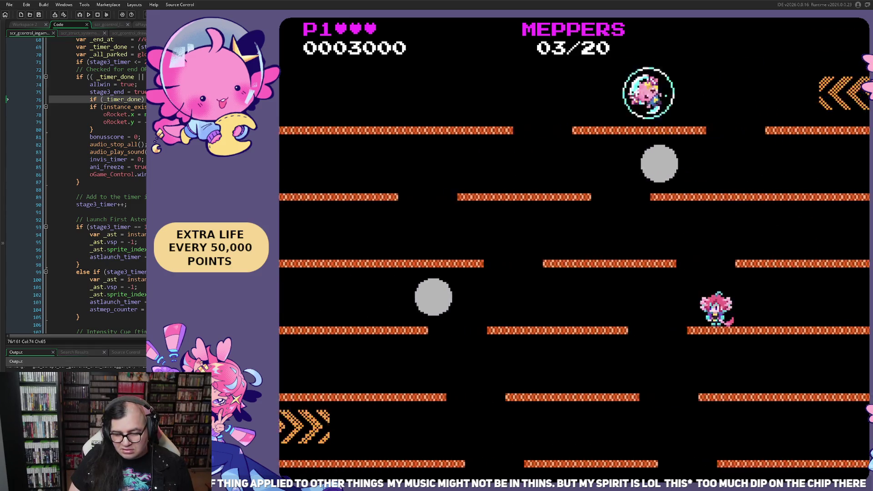
pyautogui.press('Right')
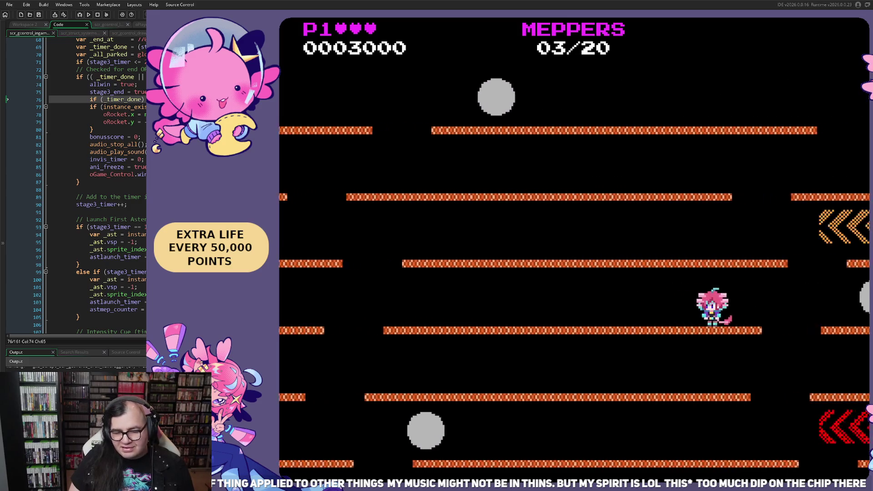
pyautogui.press('Down')
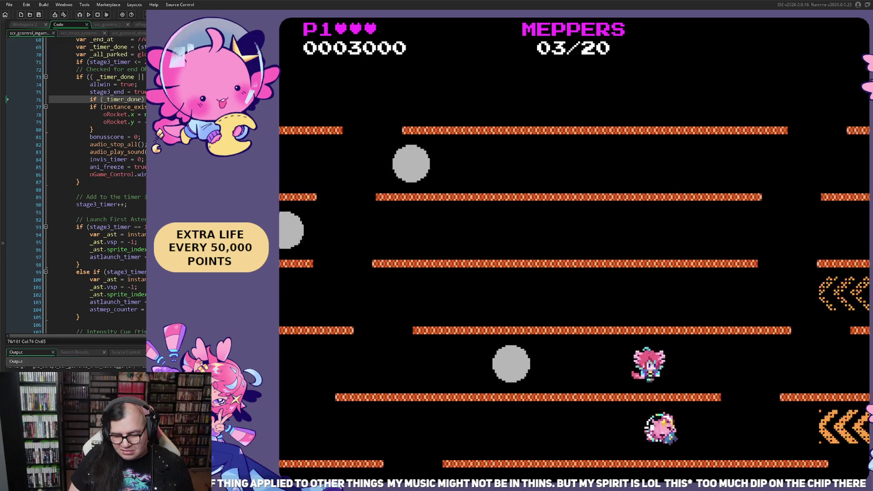
pyautogui.press('Up')
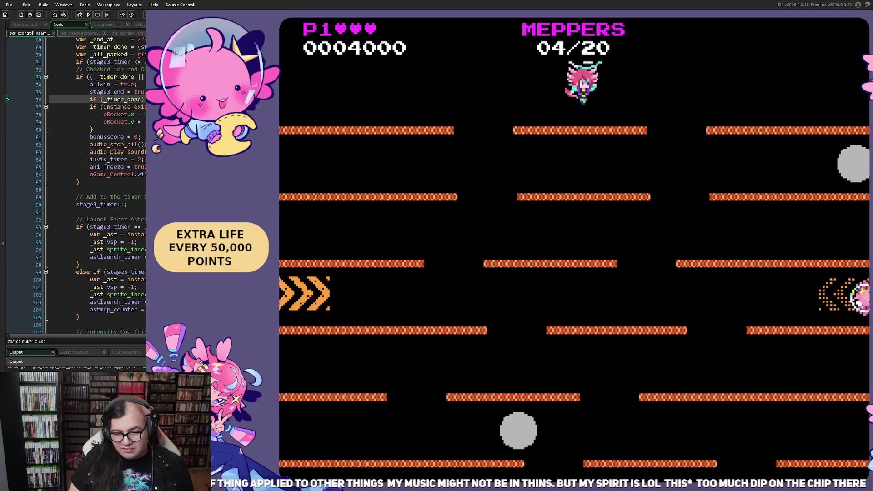